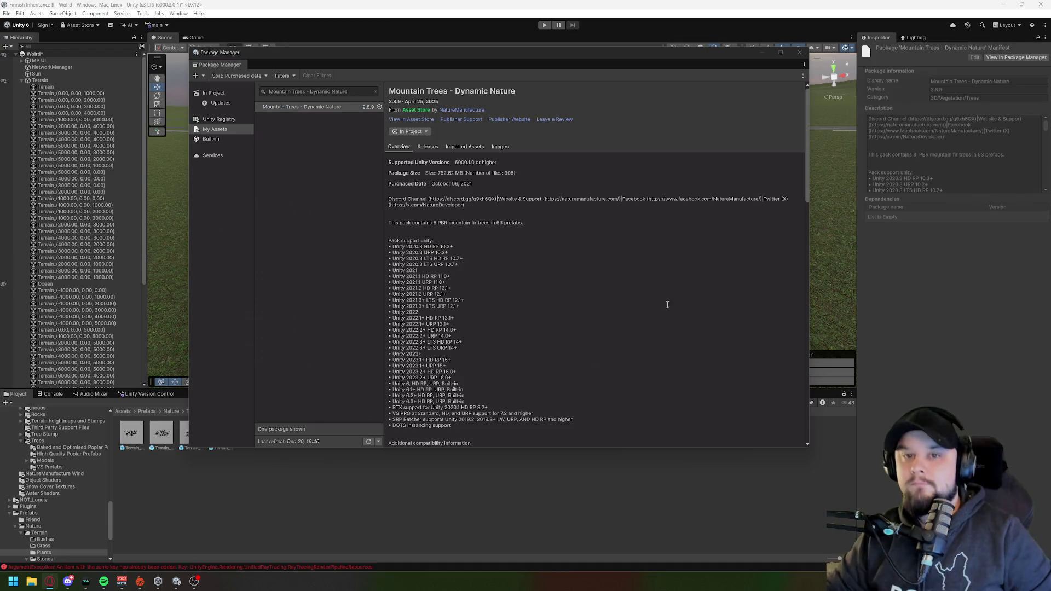
Step: Clear the My Assets search, pick EasyRoads3D Free v3 and start importing v3.2.4f3
left_click(375, 94)
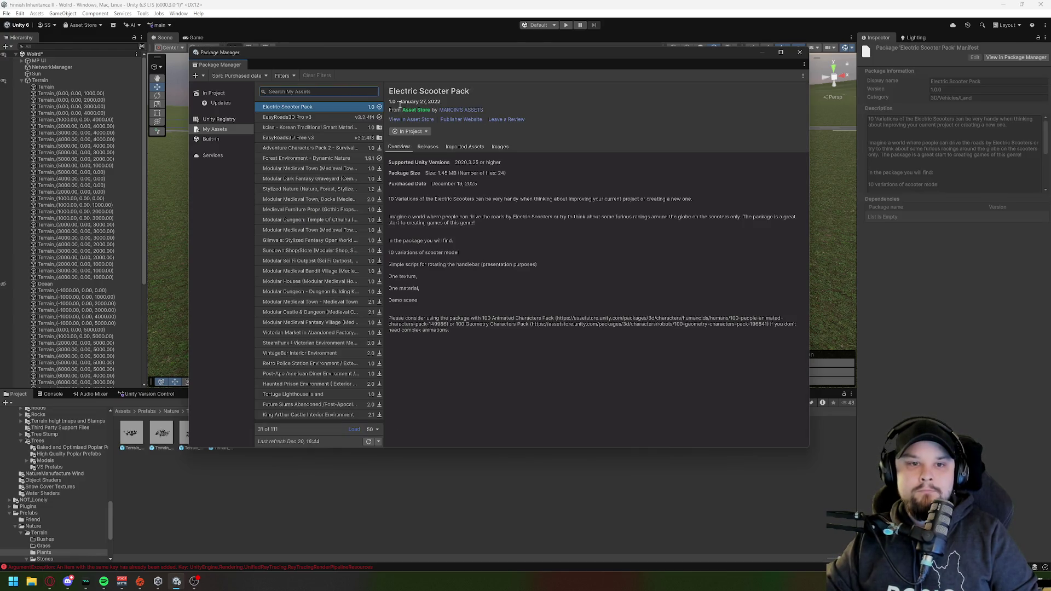
left_click(314, 138)
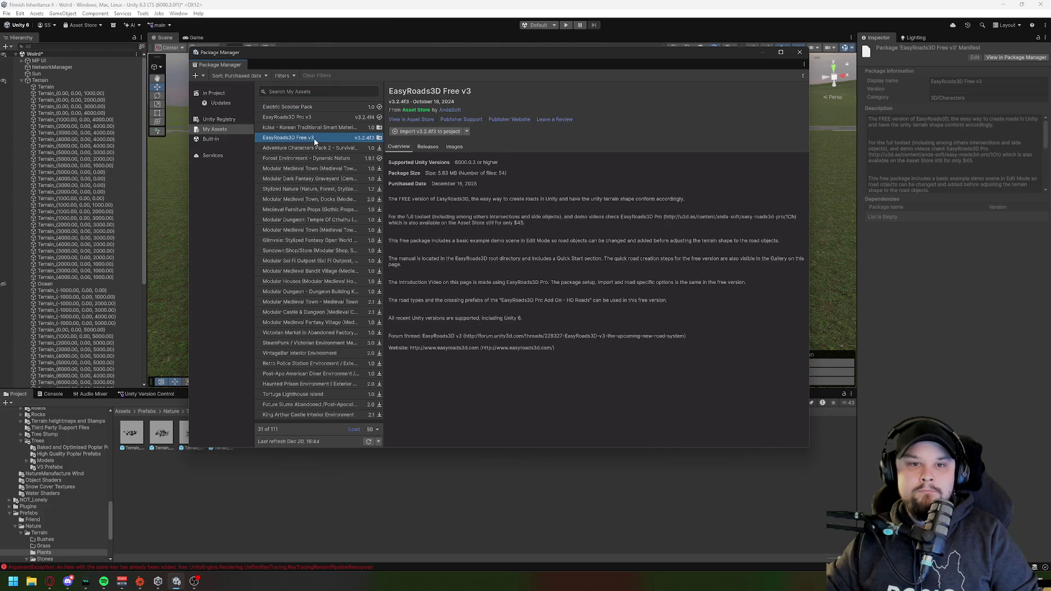
left_click(431, 132)
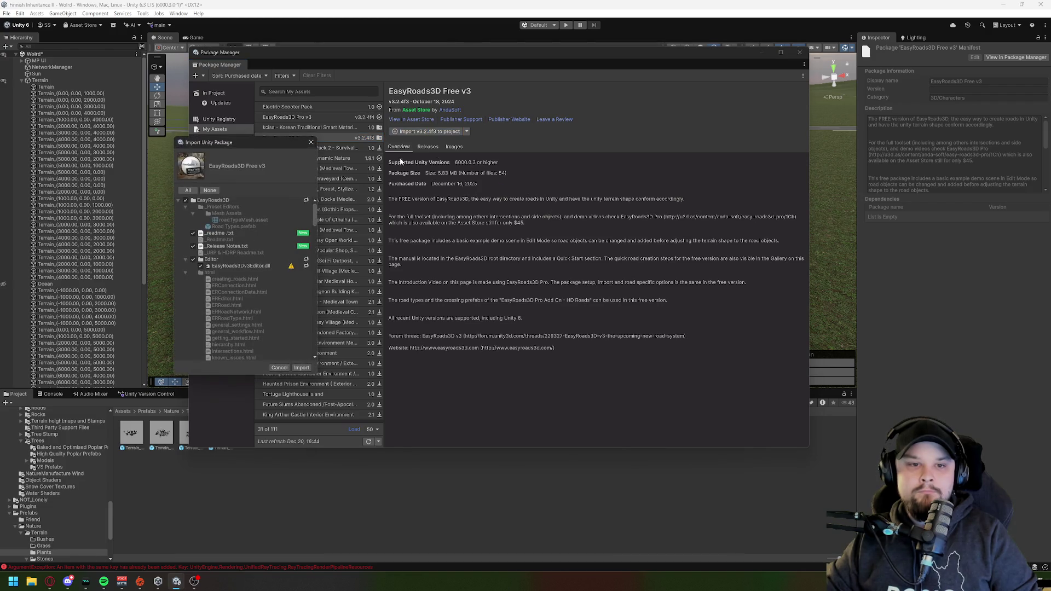
left_click(302, 368)
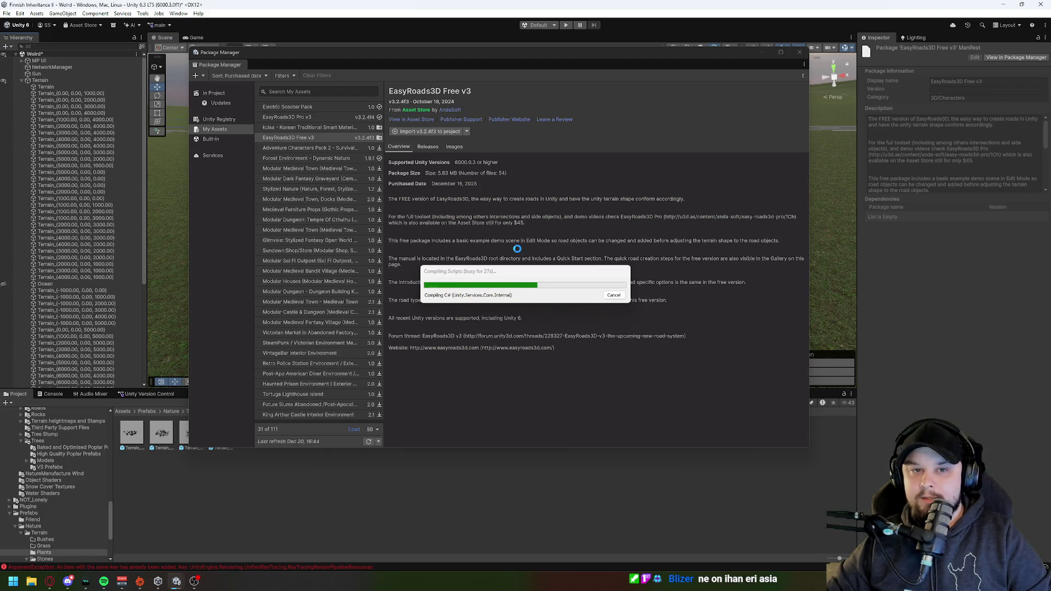
Step: Let the EasyRoads3D Free v3 import and script compilation finish, then reselect the package
left_click(614, 296)
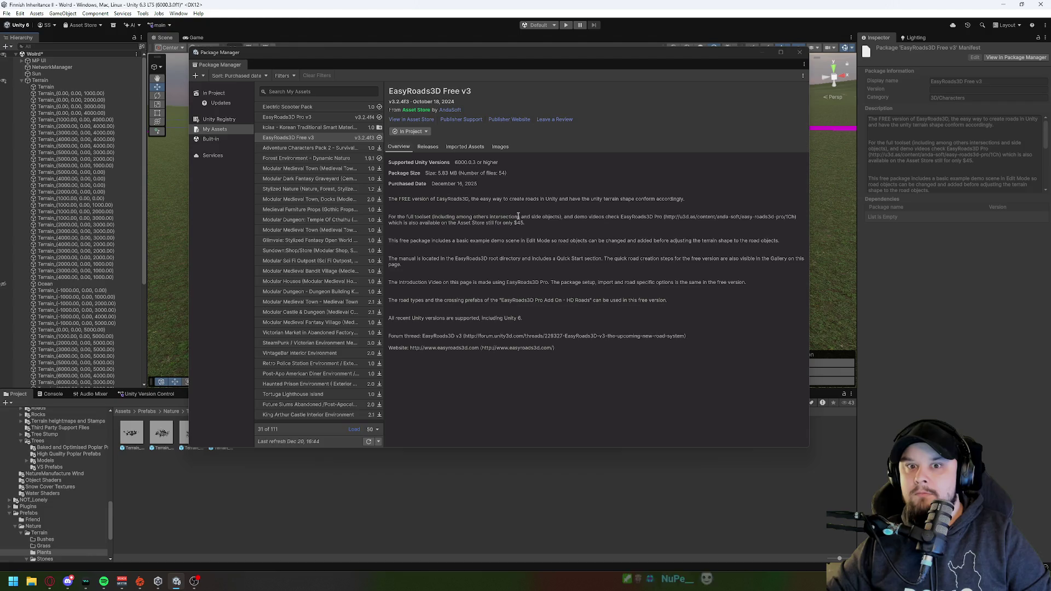
left_click(319, 138)
Step: Remove EasyRoads3D Free v3's imported assets from the project
left_click(421, 134)
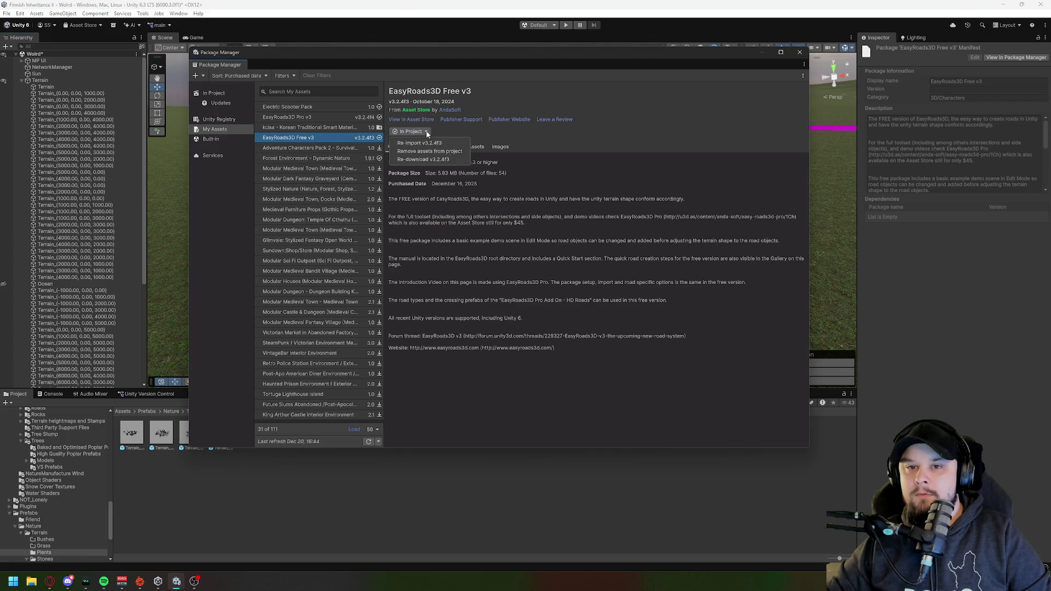
left_click(430, 151)
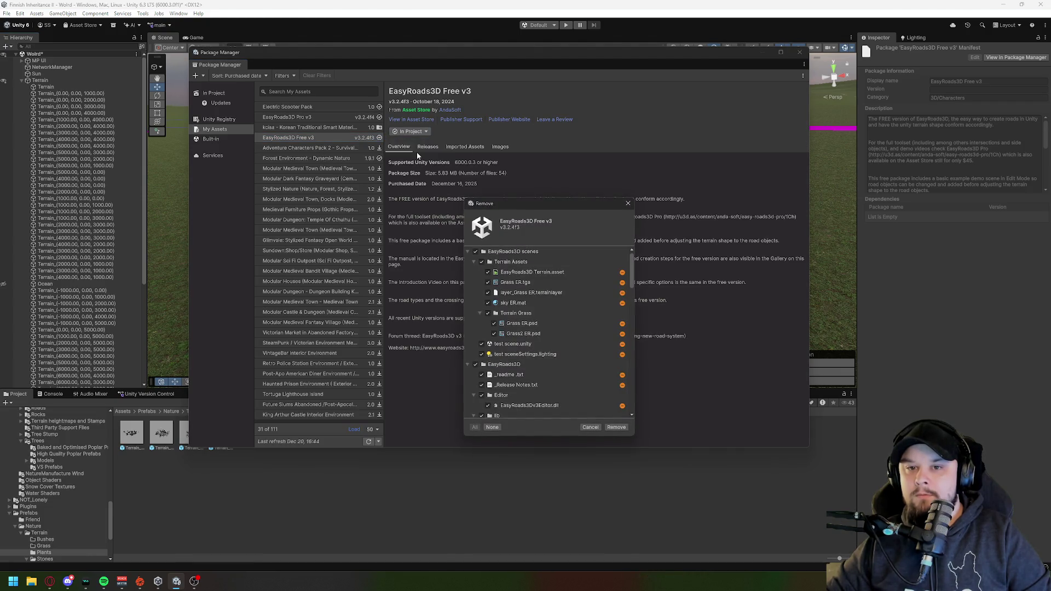
left_click(616, 428)
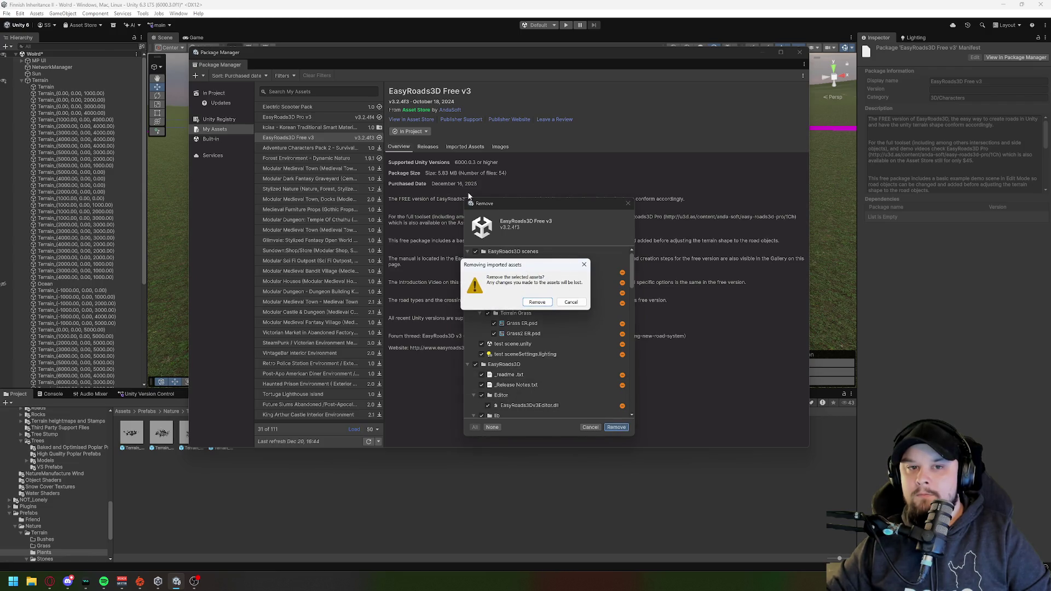
left_click(536, 302)
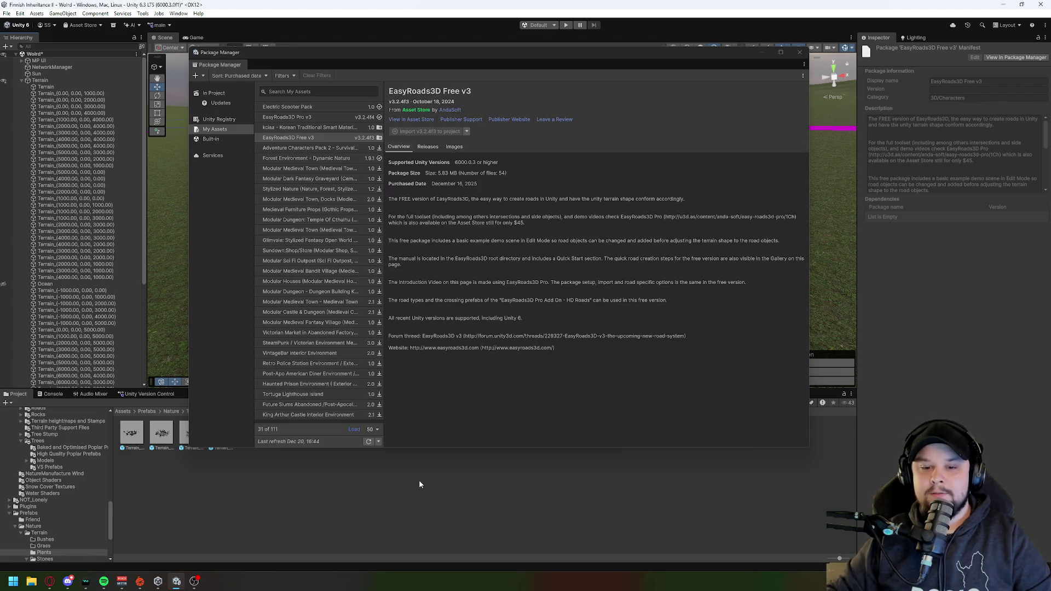
Step: Load all 111 purchased packages into My Assets, then close Package Manager
left_click(355, 430)
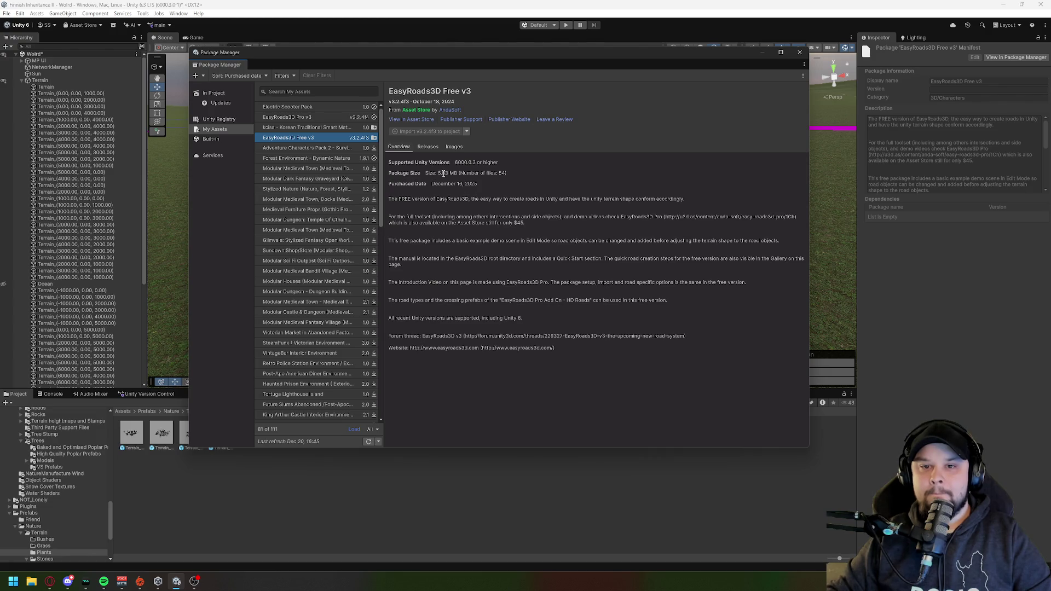
left_click(353, 431)
left_click(799, 52)
Step: Browse to Prefabs/Nature/Terrain/Trees and open the Spruce_3 prefab in prefab mode
scroll(60, 481, "down", 4)
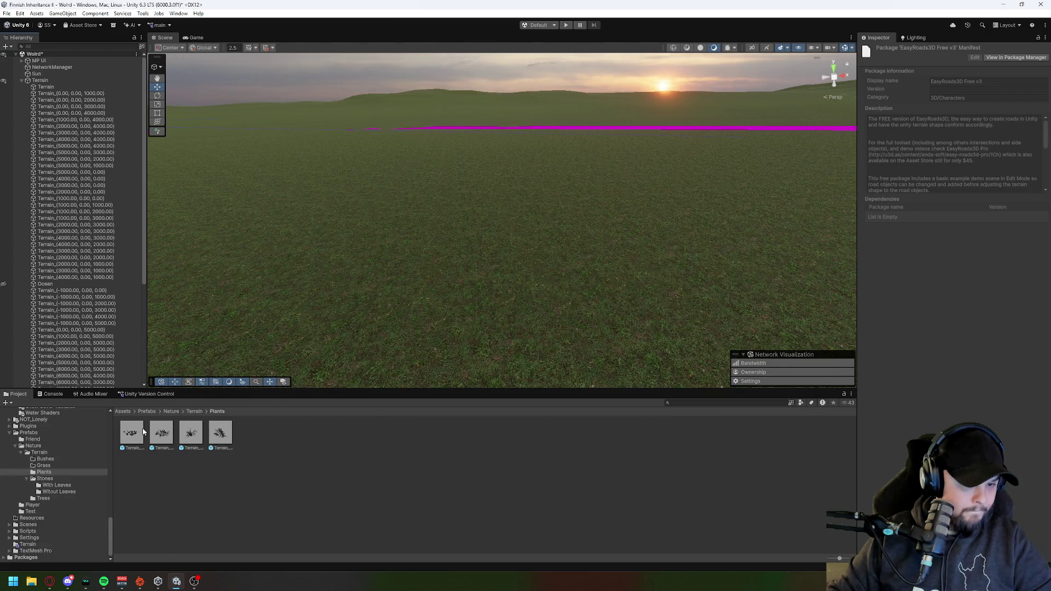
left_click(173, 411)
left_click(148, 411)
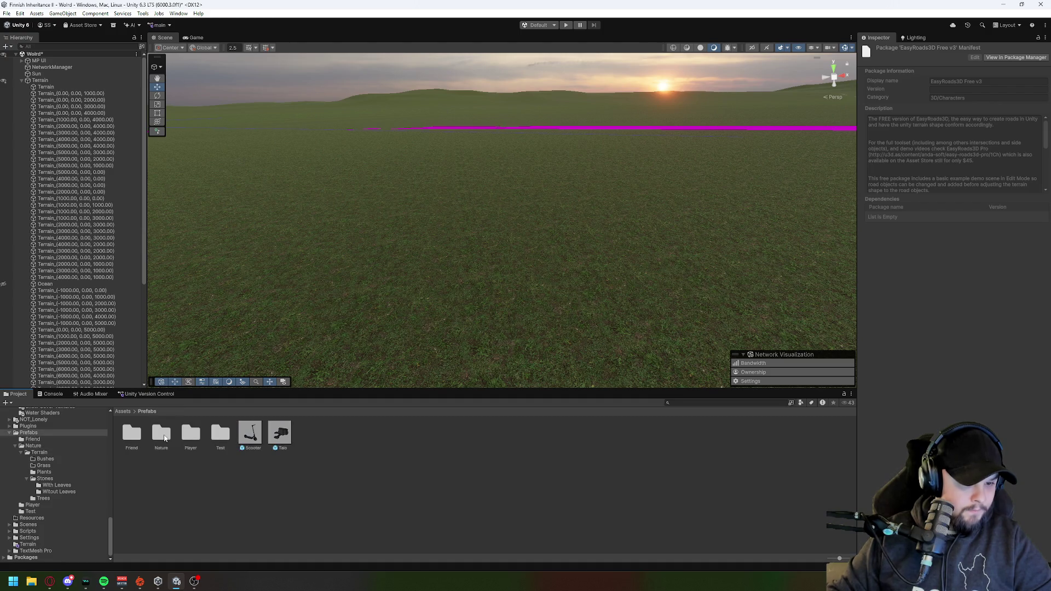
double_click(162, 435)
double_click(130, 433)
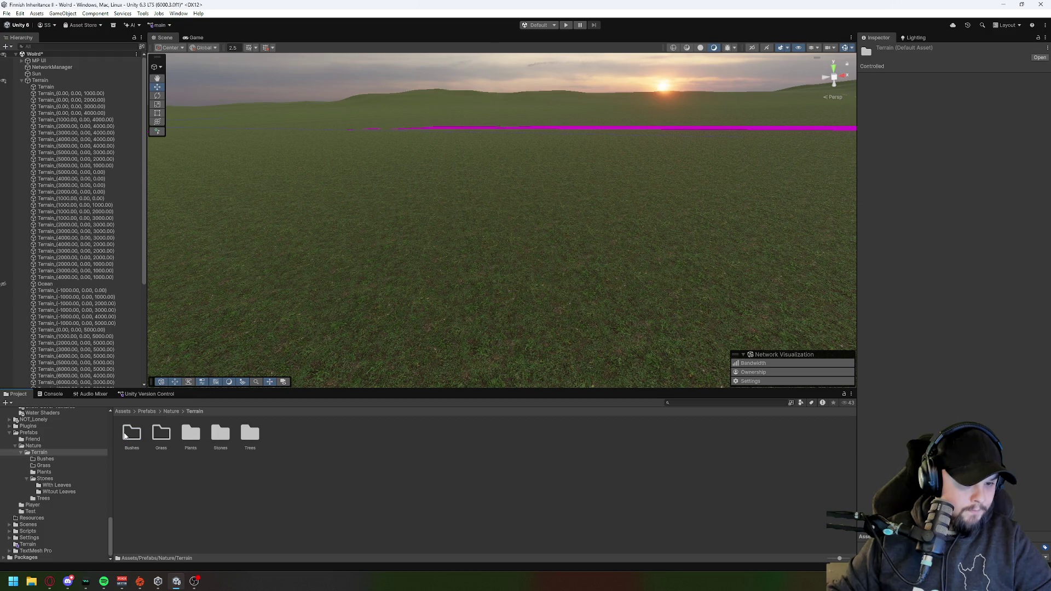
double_click(249, 434)
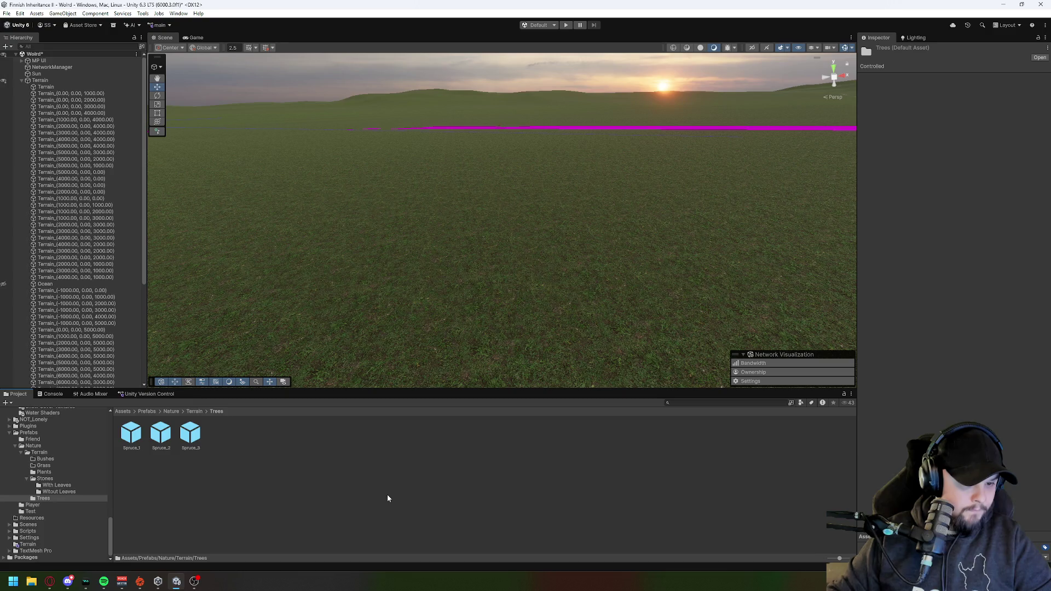
double_click(191, 434)
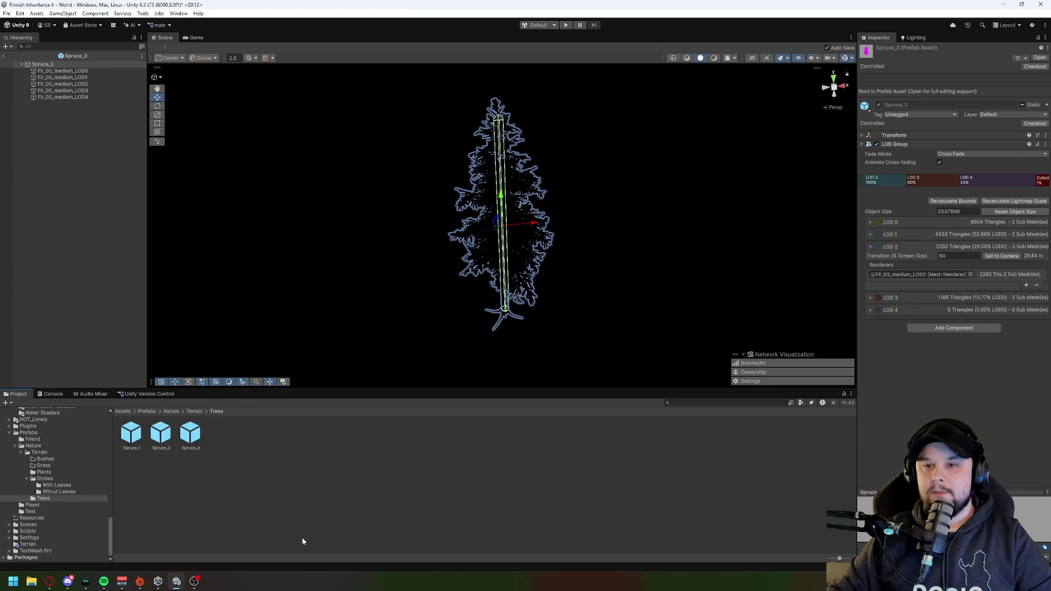
Step: Orbit around Spruce_3, exit prefab mode to the World scene and select Terrain
mouse_move(383, 305)
left_mouse_down()
mouse_move(441, 284)
mouse_move(662, 312)
mouse_move(725, 291)
mouse_move(858, 327)
mouse_move(888, 284)
mouse_move(789, 291)
left_mouse_up()
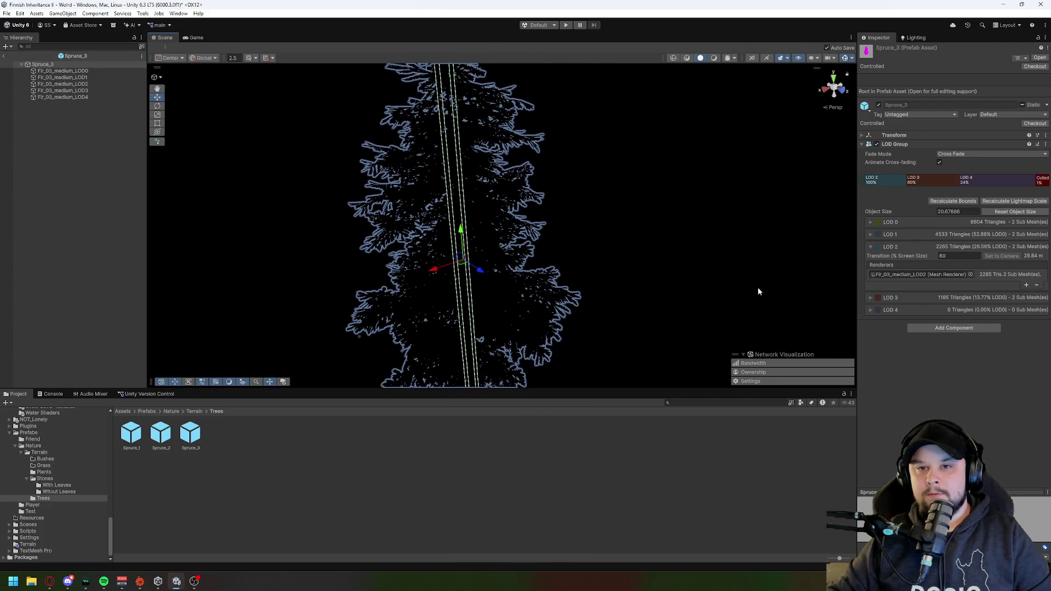
left_click(608, 296)
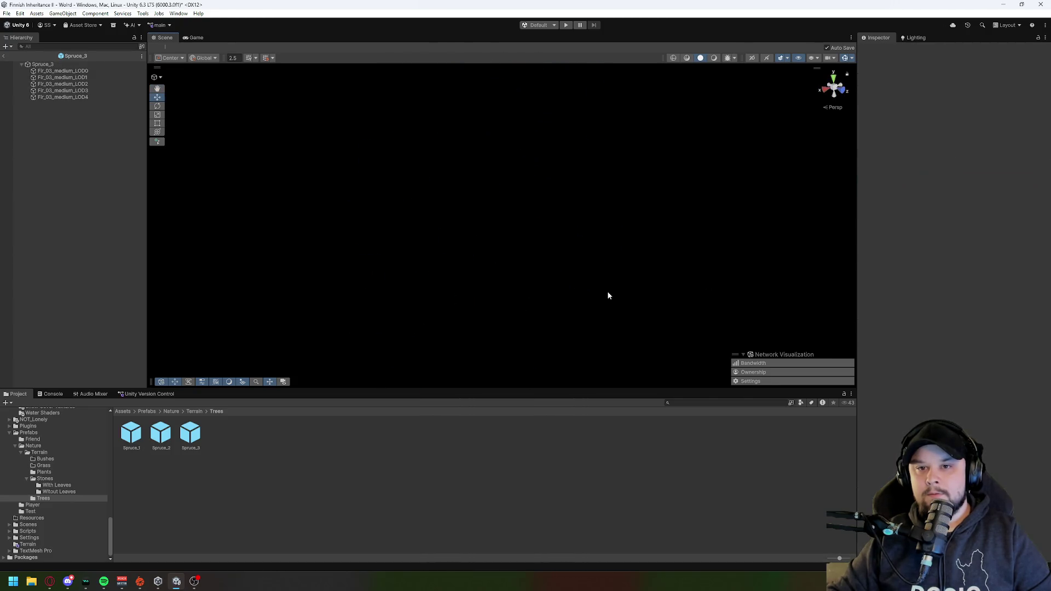
left_click(4, 55)
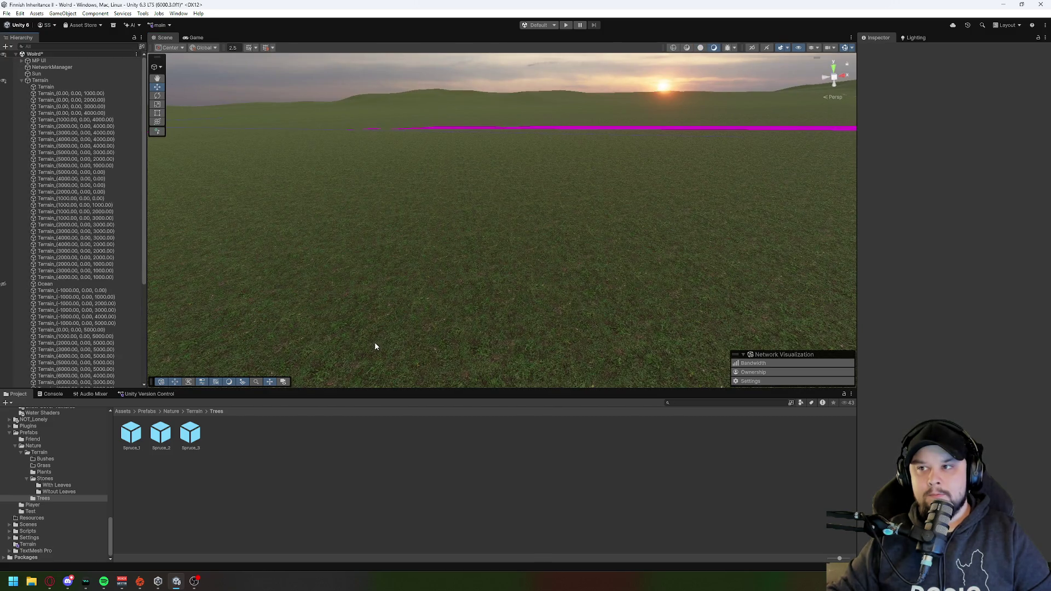
left_click(57, 80)
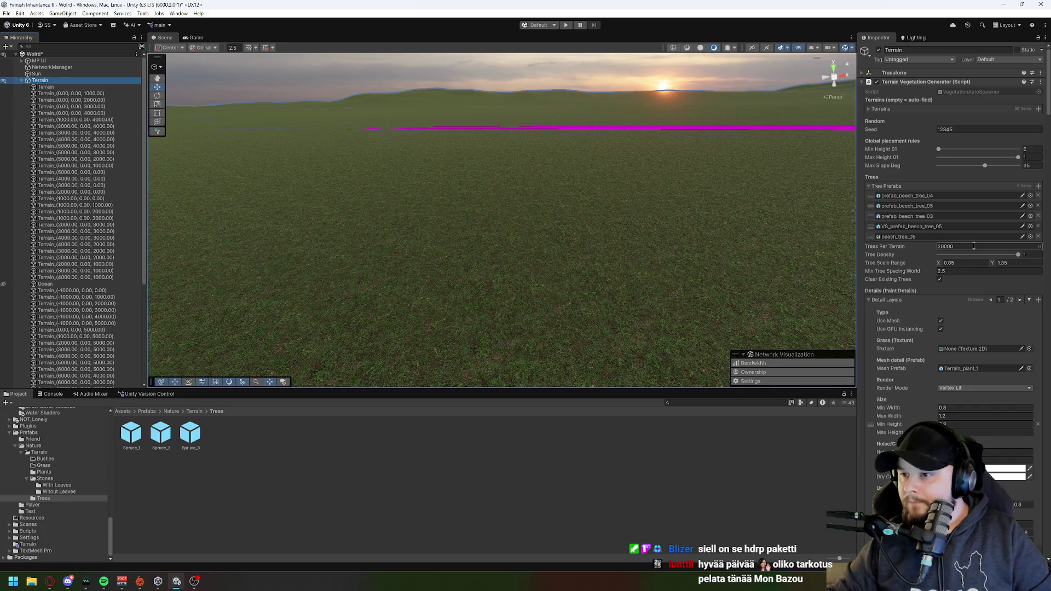
Step: Inspect the prefab_beech_tree_05 entry through its picker and properties window, leaving it unchanged
left_click(906, 206)
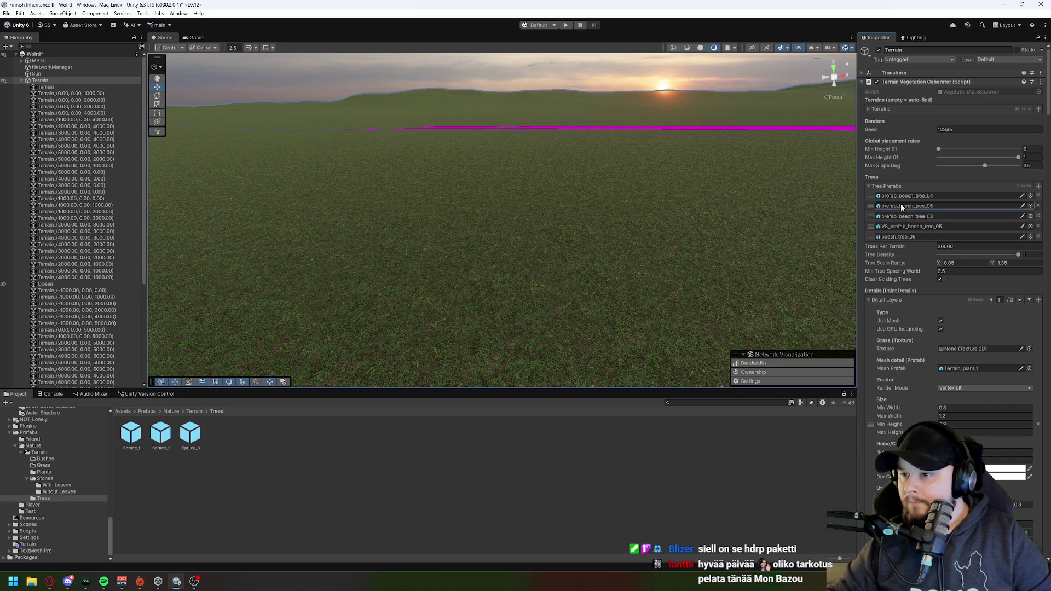
left_click(1030, 206)
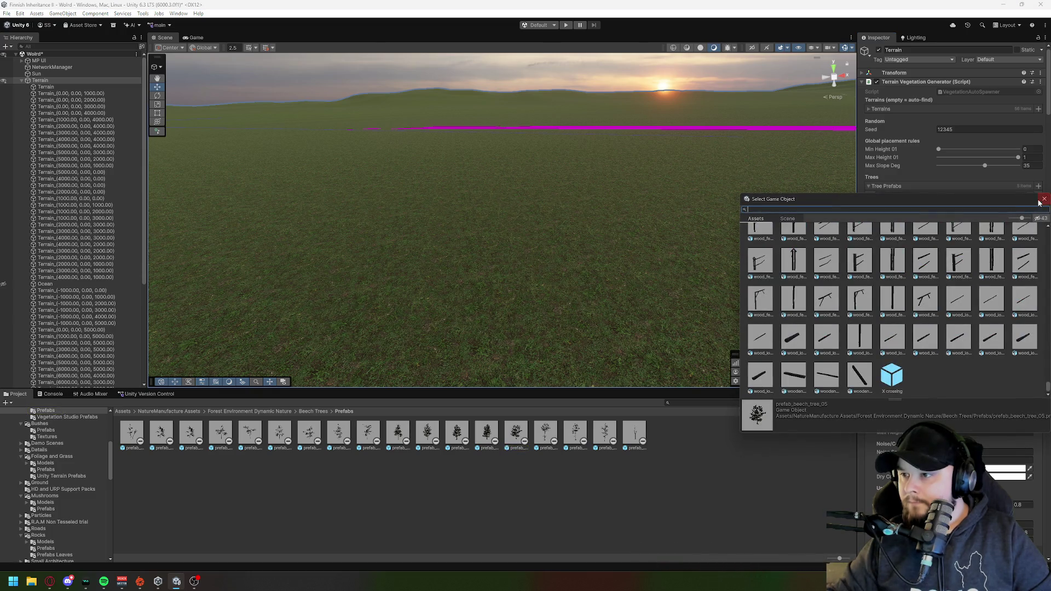
left_click(1043, 200)
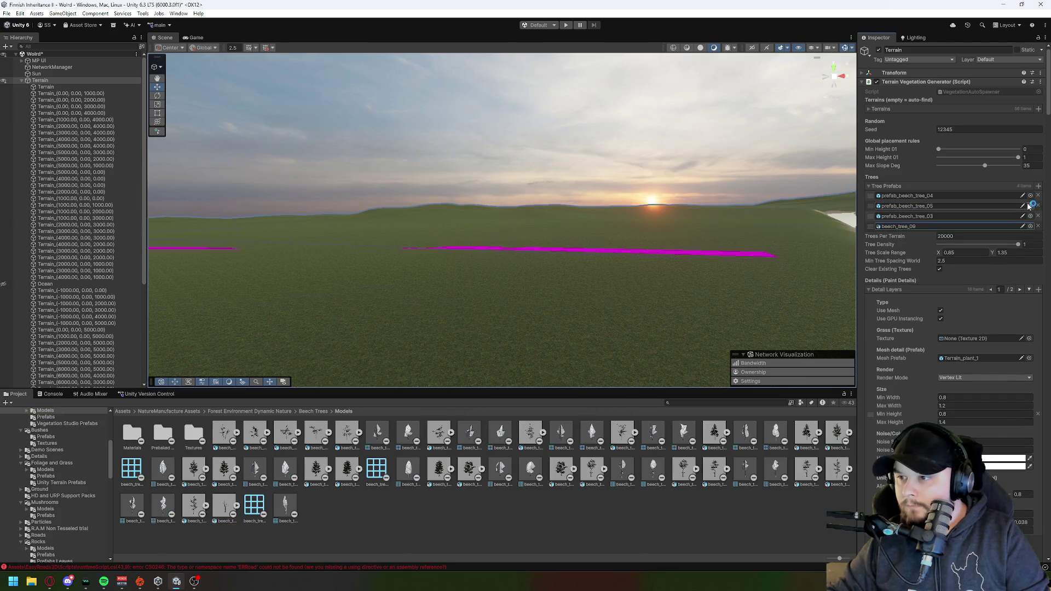
left_click(1031, 205)
left_click(1044, 200)
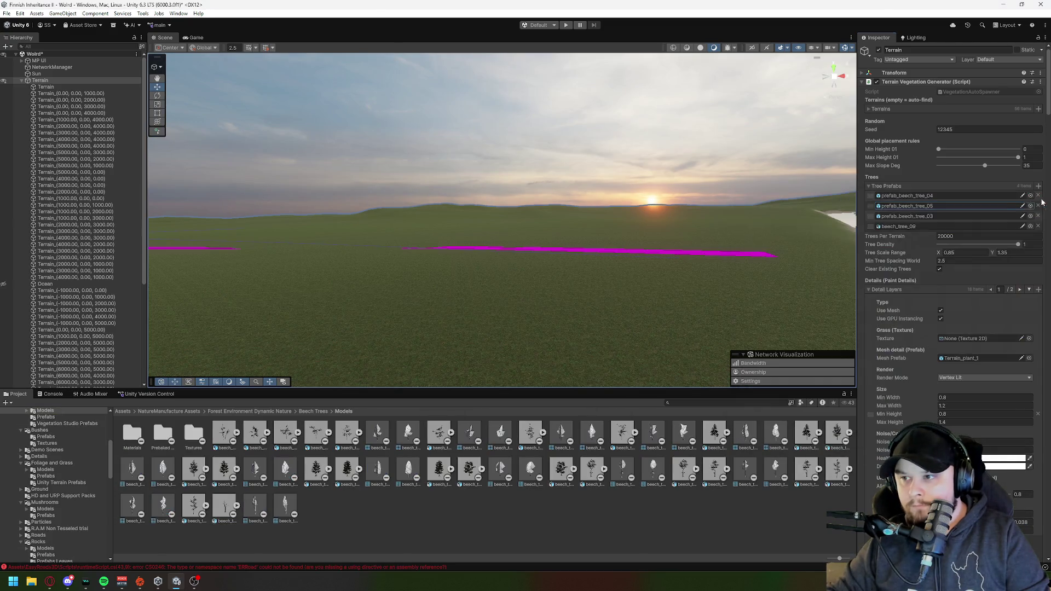
left_click(1021, 207)
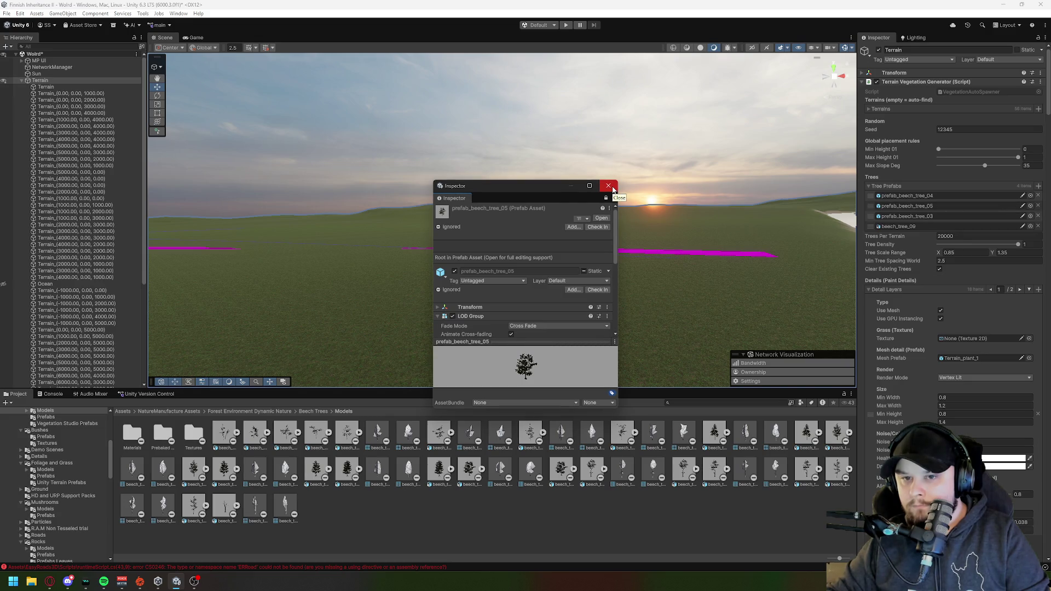
left_click(608, 186)
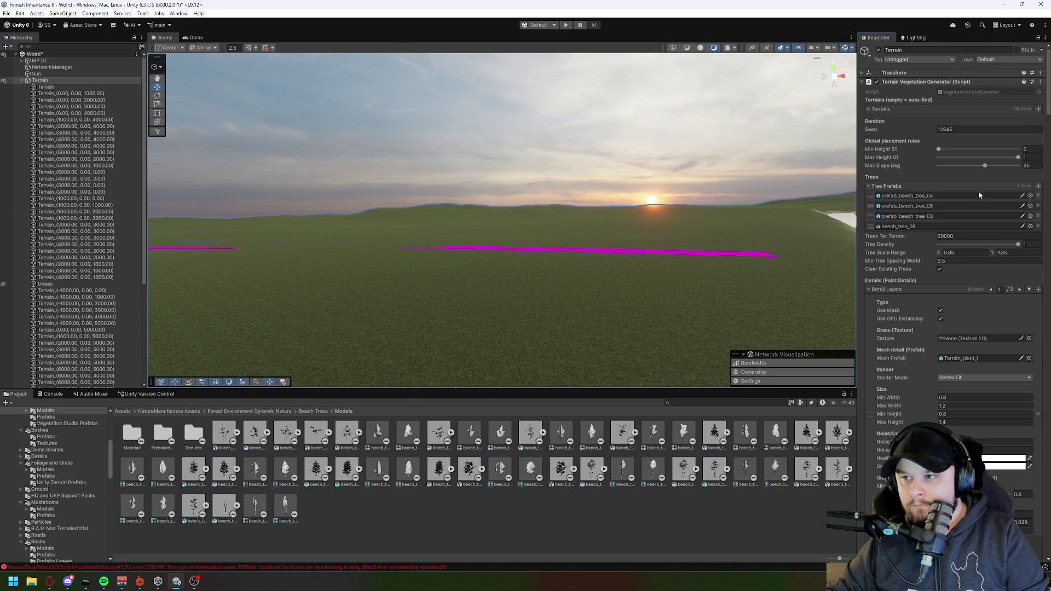
Step: Add an empty fifth slot to the Tree Prefabs list and dismiss the object picker
left_click(1038, 186)
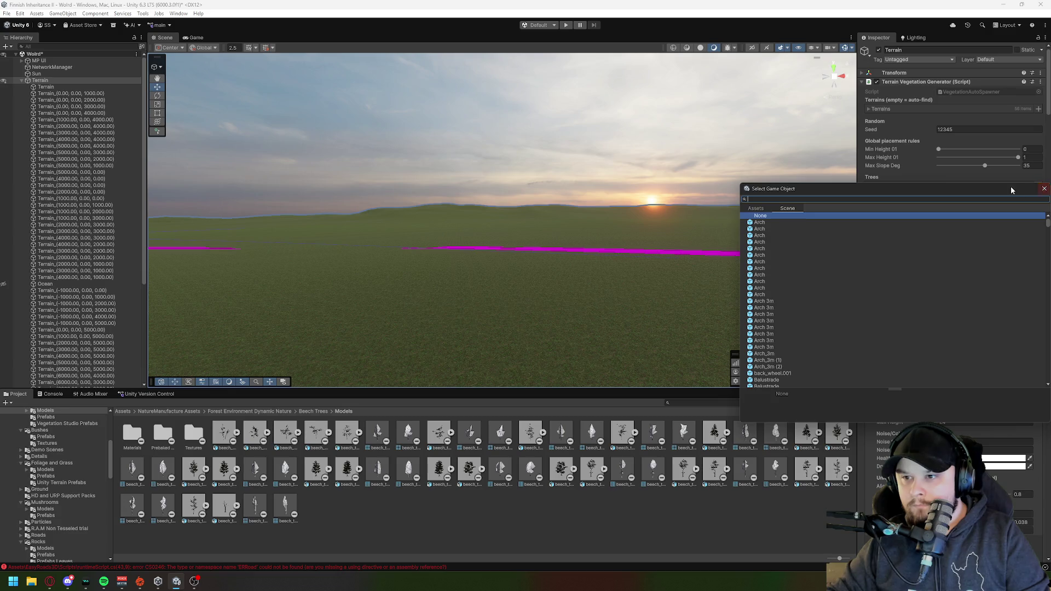
left_click_drag(1038, 187, 789, 172)
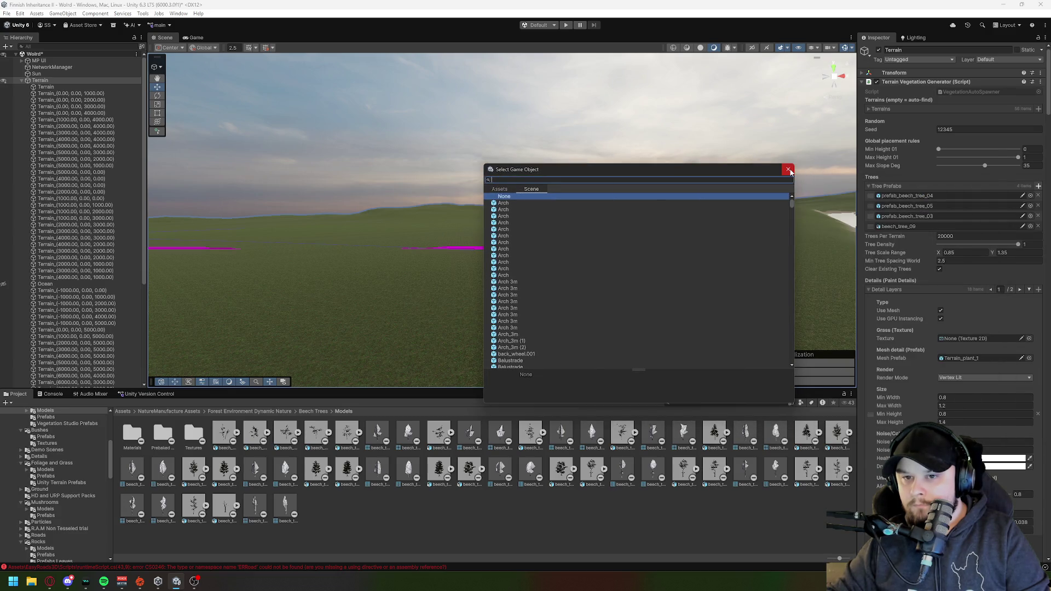
left_click(790, 172)
scroll(19, 535, "up", 5)
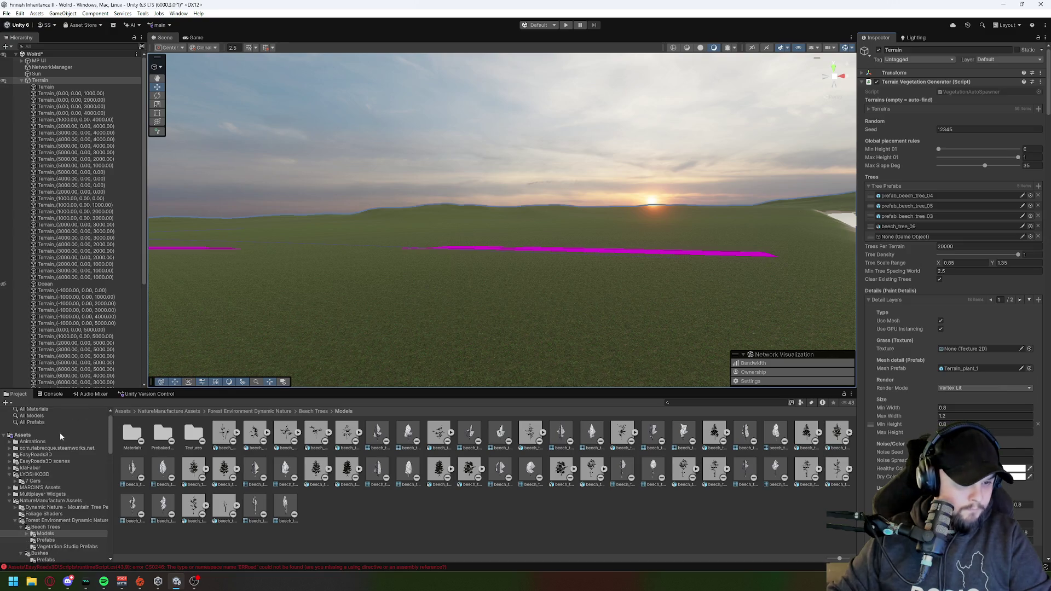
Step: Collapse the Beech Trees and NatureManufacture folders, visit Nature/Terrain/Trees, then view EasyRoads3D's contents
left_click(21, 527)
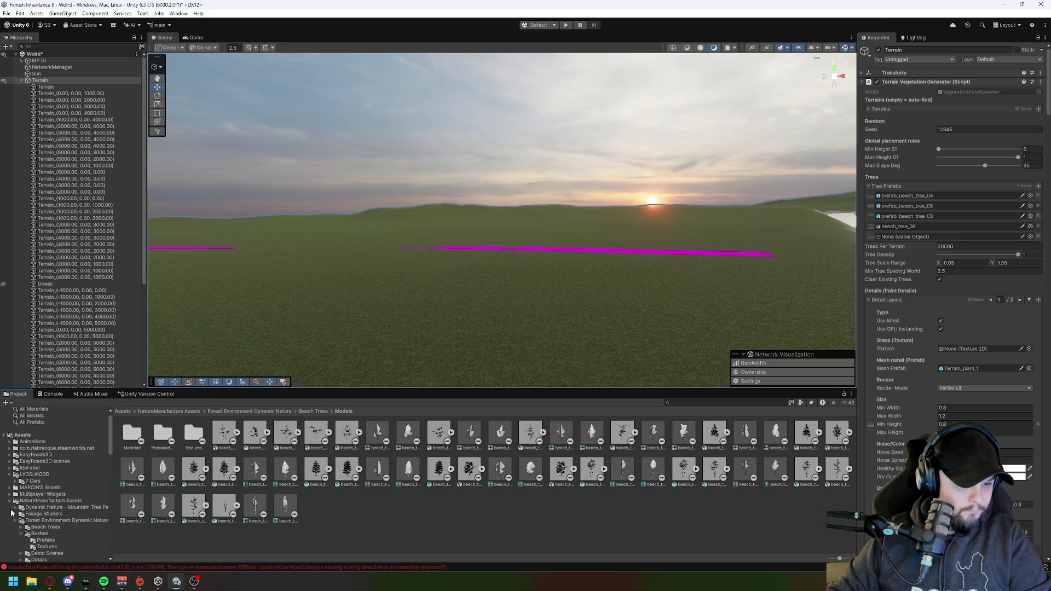
left_click(9, 502)
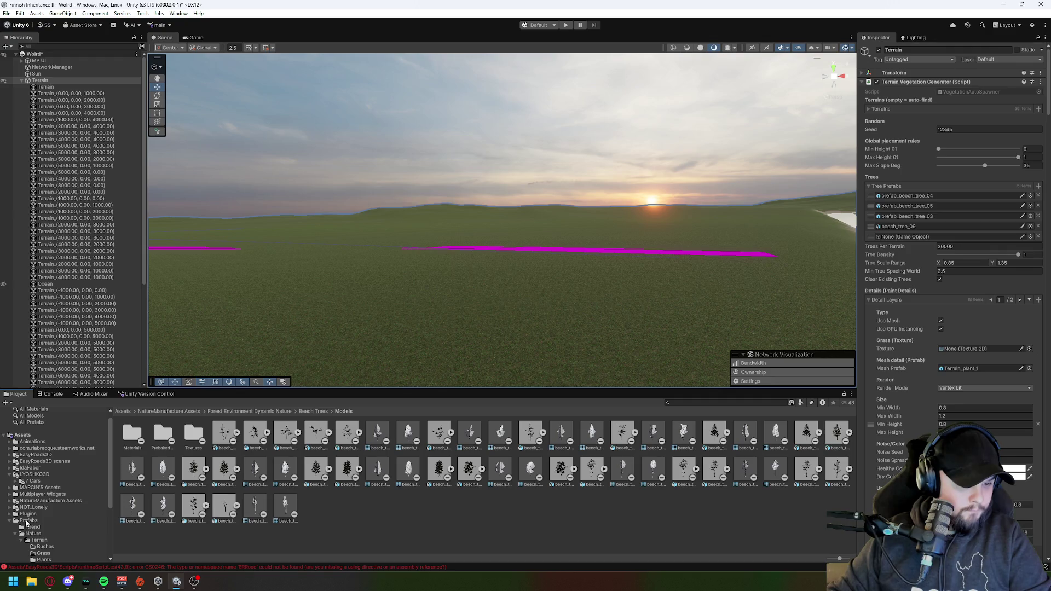
left_click(33, 534)
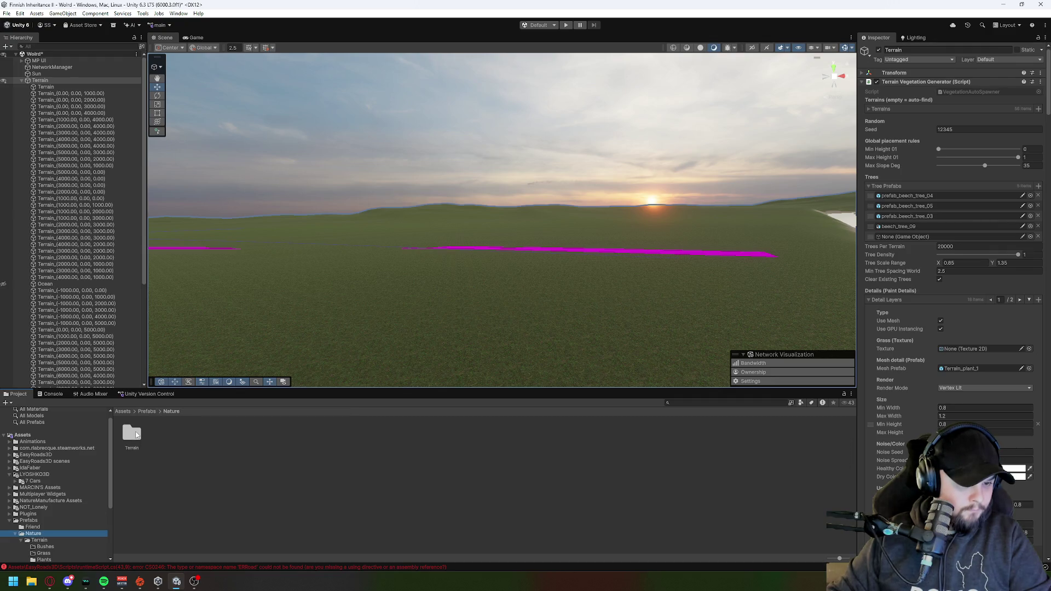
double_click(131, 433)
double_click(249, 435)
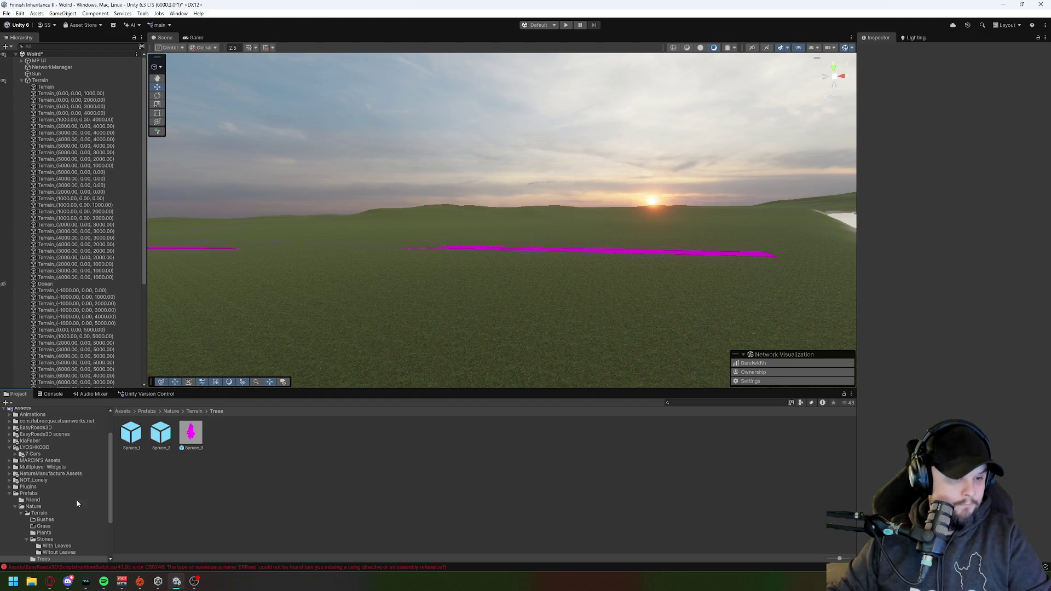
scroll(62, 487, "up", 2)
left_click(50, 469)
left_click(38, 462)
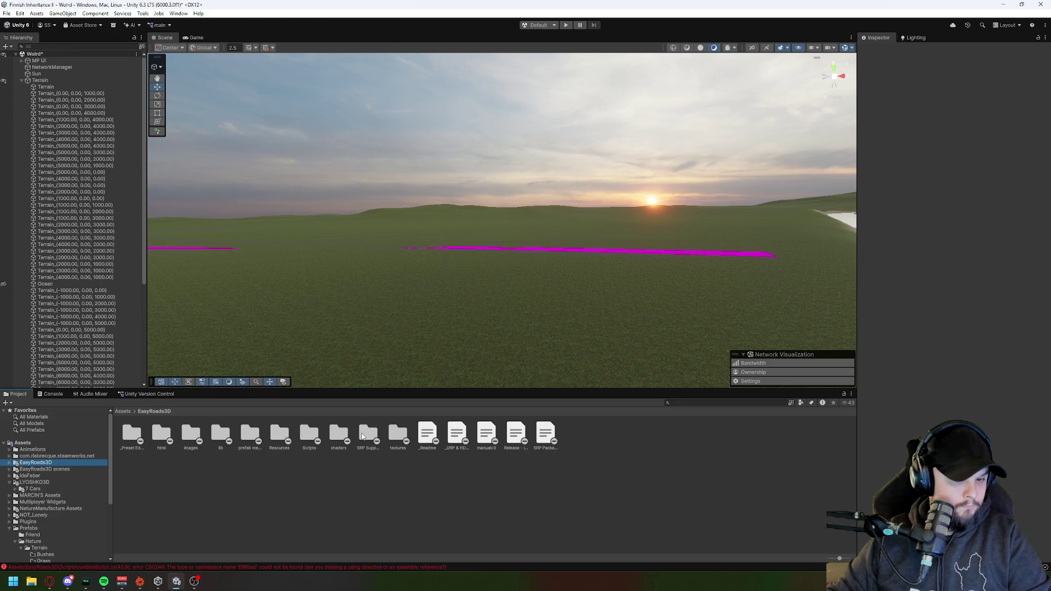
Step: Look toward the river in the Scene view, then list NatureManufacture Assets' HD Settings and Water Shaders folders
mouse_move(575, 300)
left_mouse_down()
mouse_move(603, 277)
mouse_move(653, 355)
mouse_move(603, 345)
mouse_move(619, 296)
mouse_move(456, 332)
mouse_move(377, 305)
mouse_move(432, 314)
mouse_move(451, 331)
mouse_move(590, 295)
left_mouse_up()
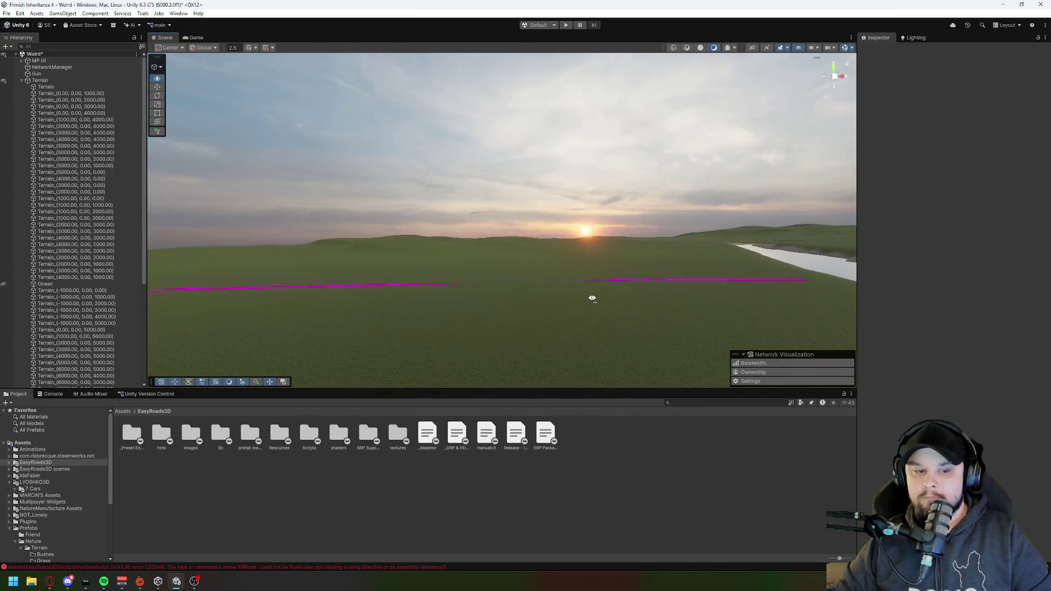
scroll(69, 472, "down", 2)
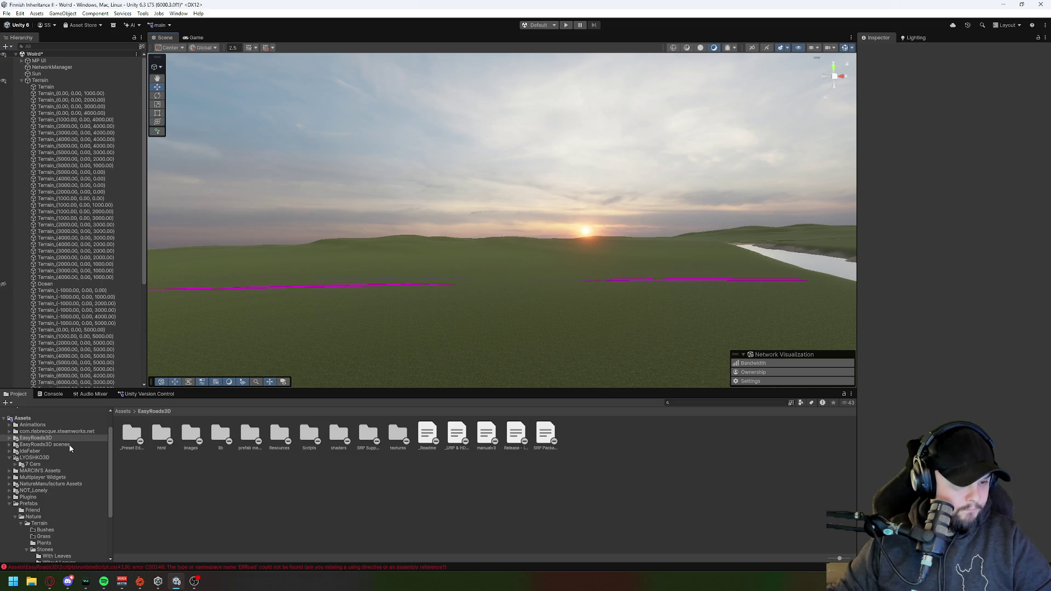
scroll(70, 448, "down", 3)
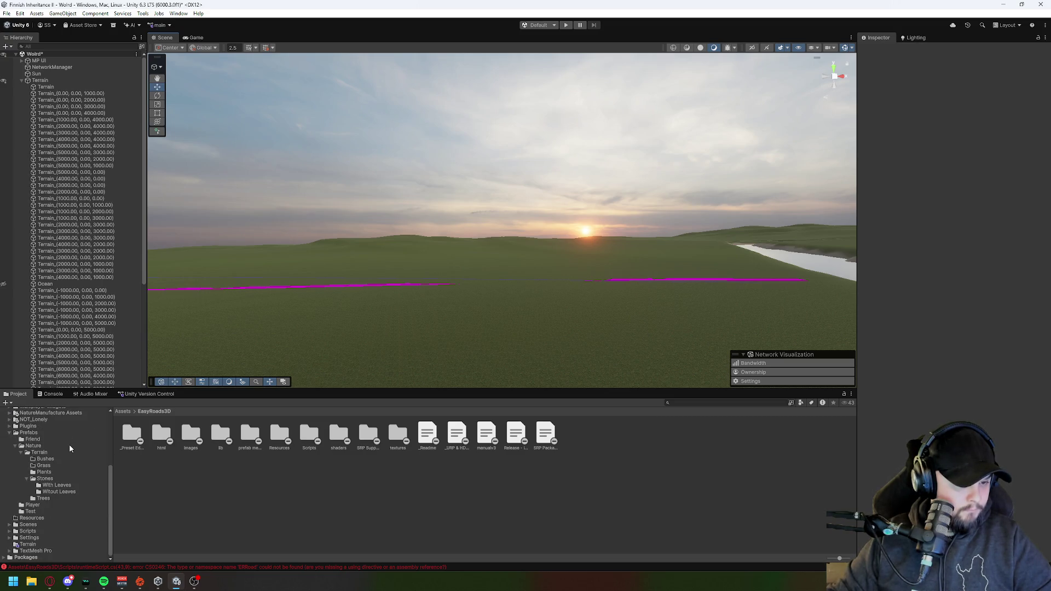
left_click(68, 414)
scroll(70, 464, "up", 1)
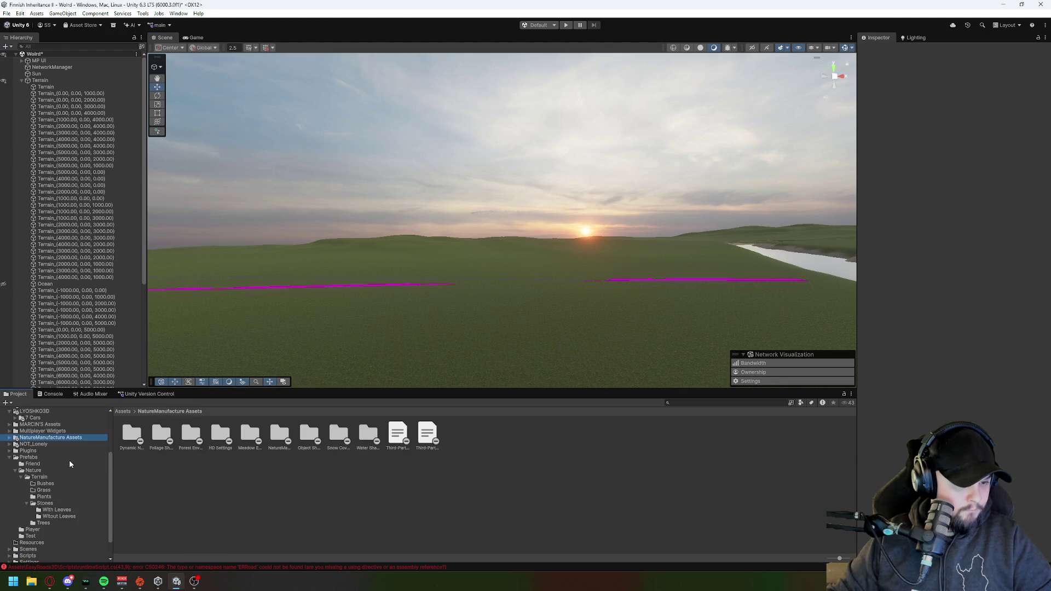
Step: Peek into the Plants and Grass folders, then open the Terrain/Trees folder
scroll(69, 464, "down", 1)
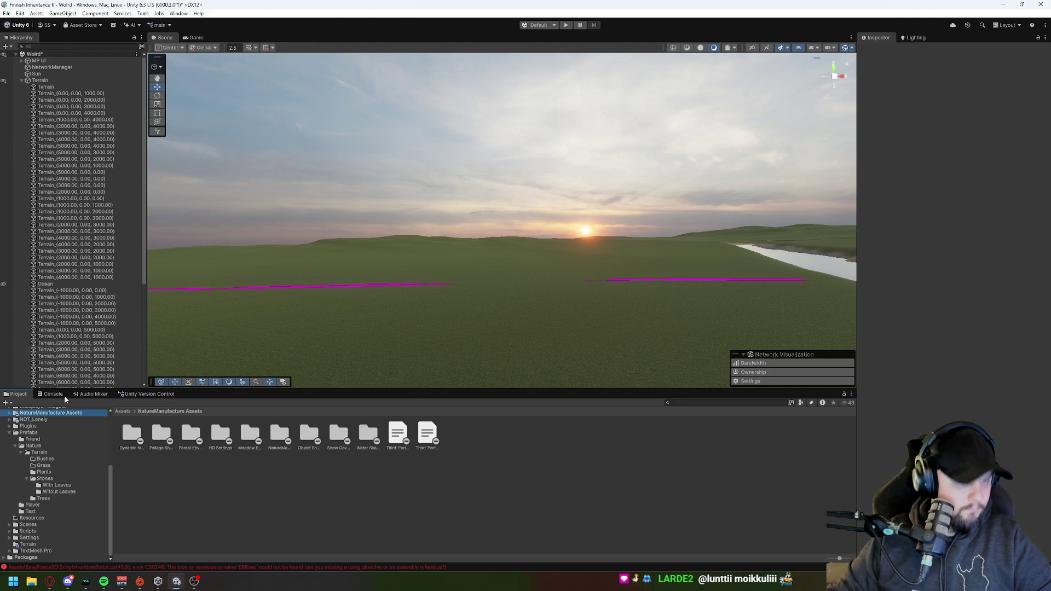
left_click(48, 471)
left_click(49, 466)
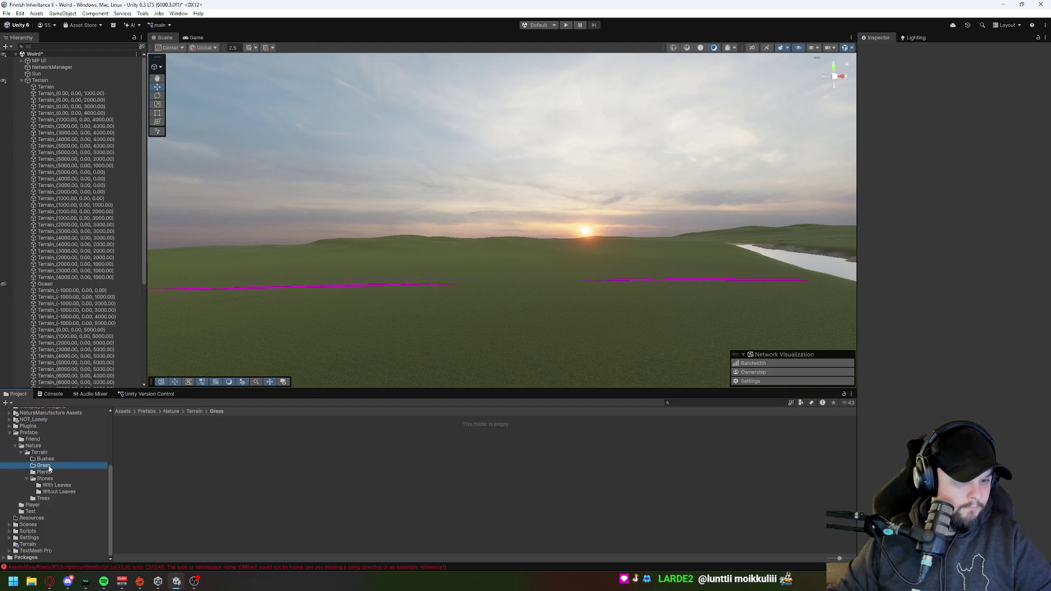
left_click(41, 453)
double_click(250, 434)
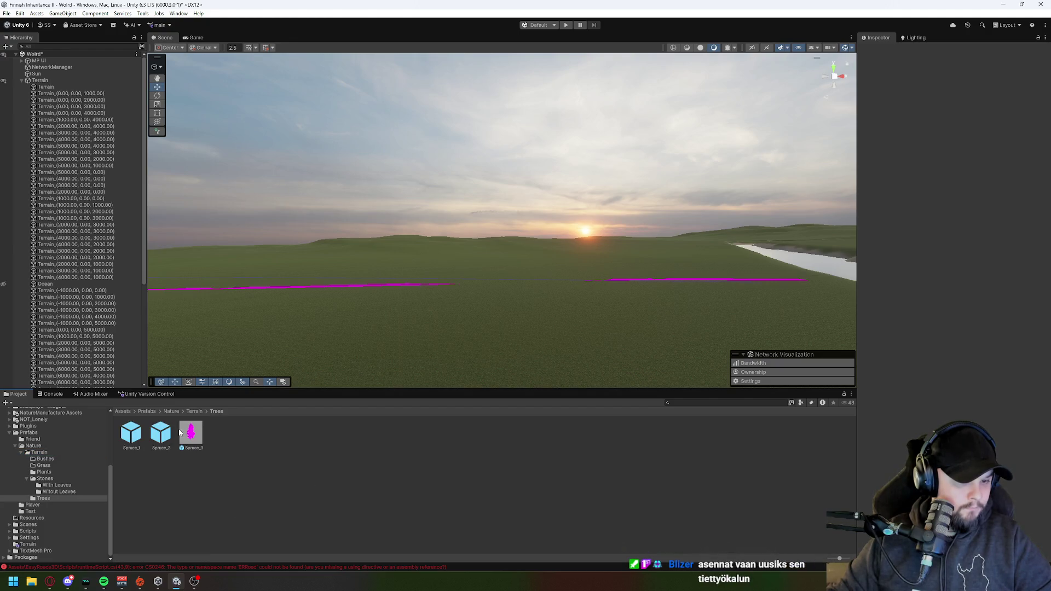
Step: Compare the Spruce_1 and Spruce_2 LOD setups, then reselect Terrain for its vegetation generator
left_click(131, 432)
left_click(160, 432)
left_click(170, 439)
key("Left")
key("Right")
key("Left")
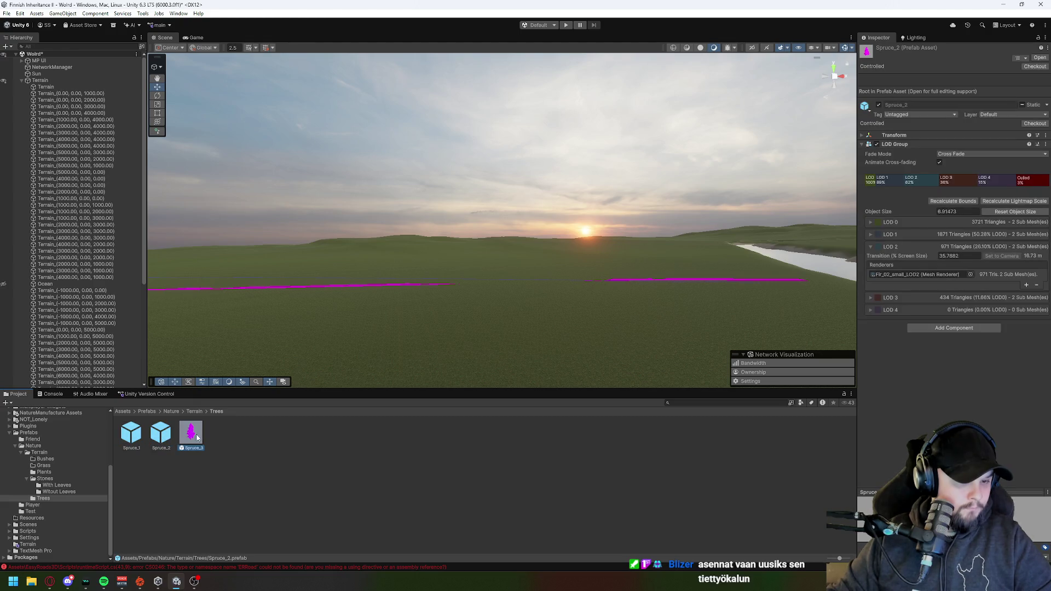
left_click(304, 470)
left_click(46, 81)
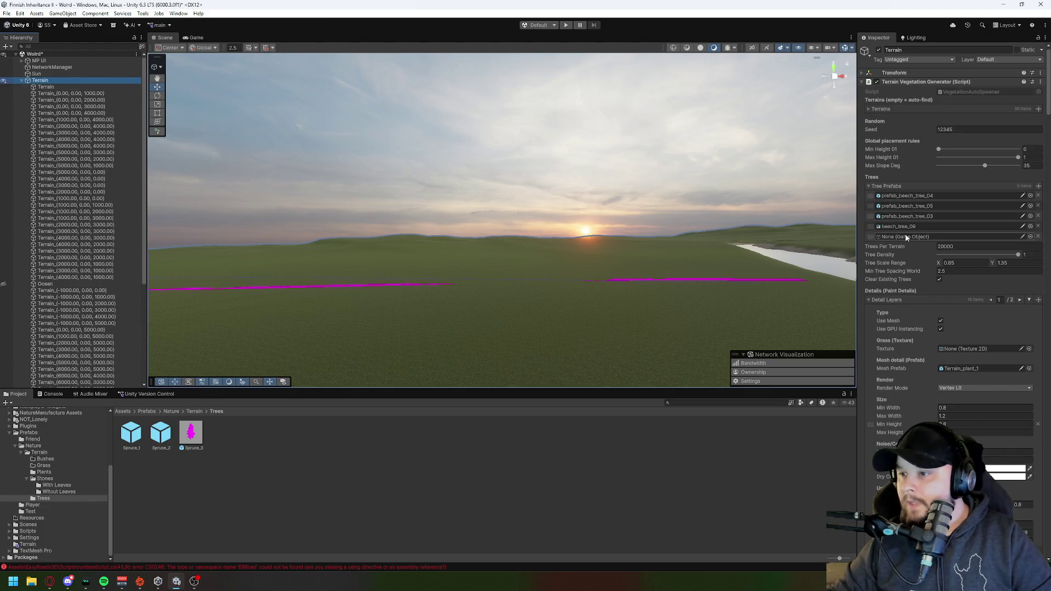
Step: Add empty slots and drop Spruce_1, Spruce_2 and Spruce_3 into the Tree Prefabs list
left_click(1038, 186)
left_click(1041, 189)
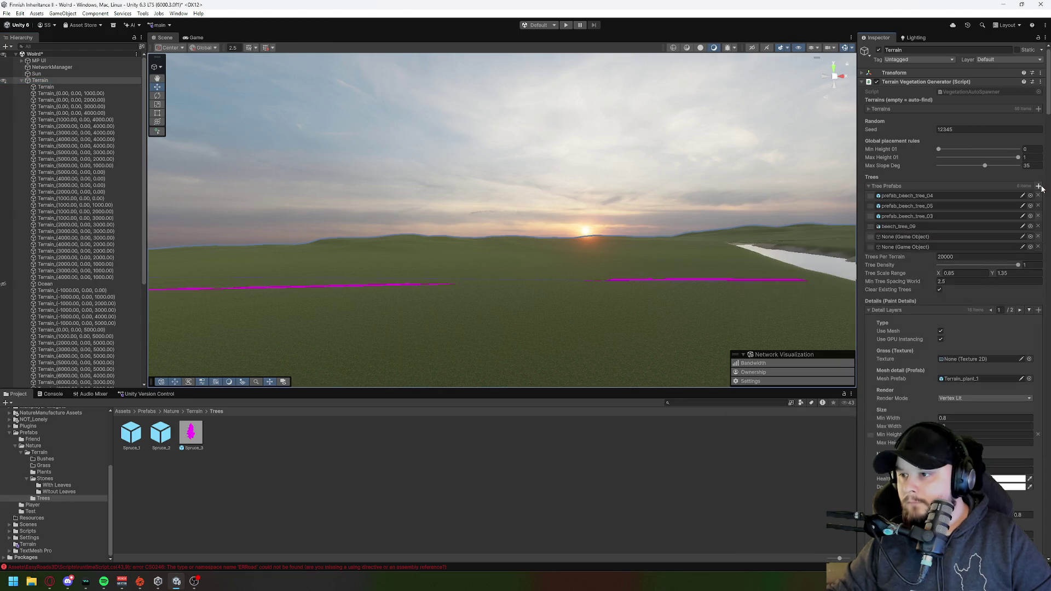
left_click(1038, 186)
left_click(1041, 190)
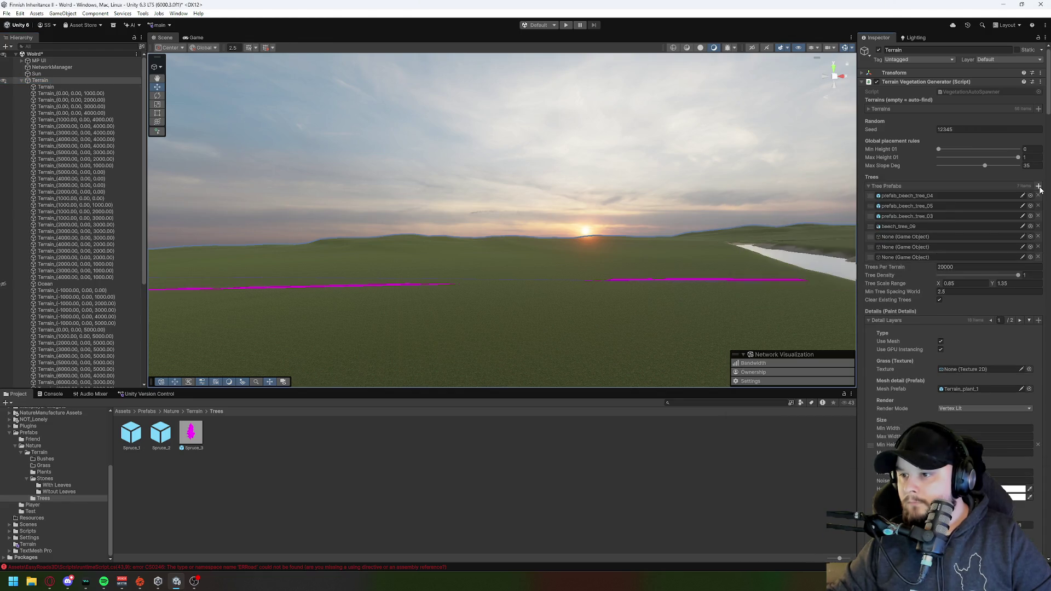
mouse_move(135, 441)
left_mouse_down()
mouse_move(925, 328)
mouse_move(918, 236)
left_mouse_up()
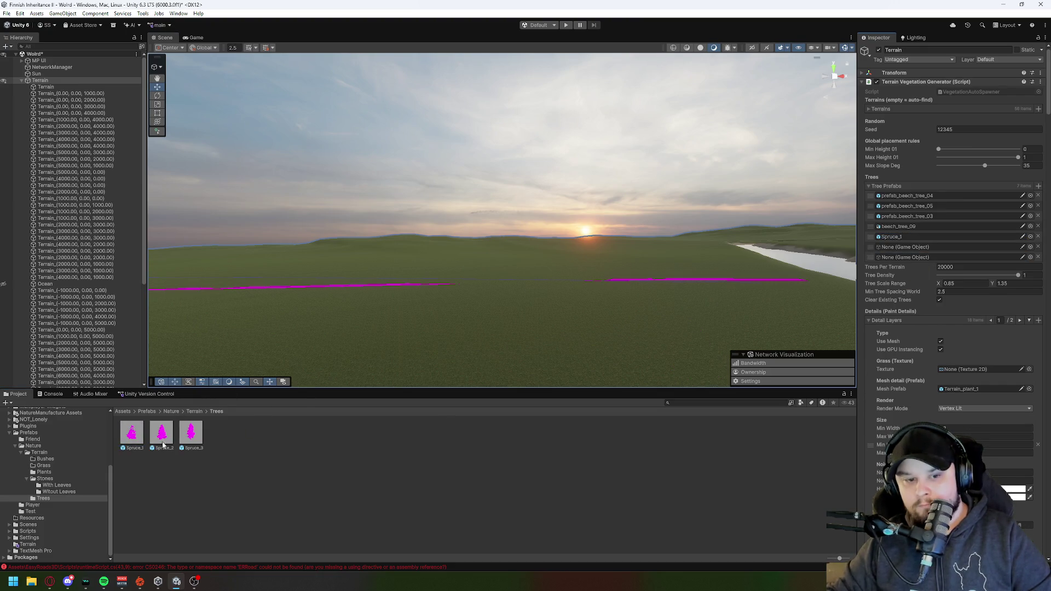
left_click_drag(162, 432, 918, 246)
left_click_drag(190, 432, 925, 255)
Step: Set Trees Per Terrain to 22000 and deselect the Terrain
left_click_drag(630, 307, 629, 350)
left_click(943, 267)
type("2")
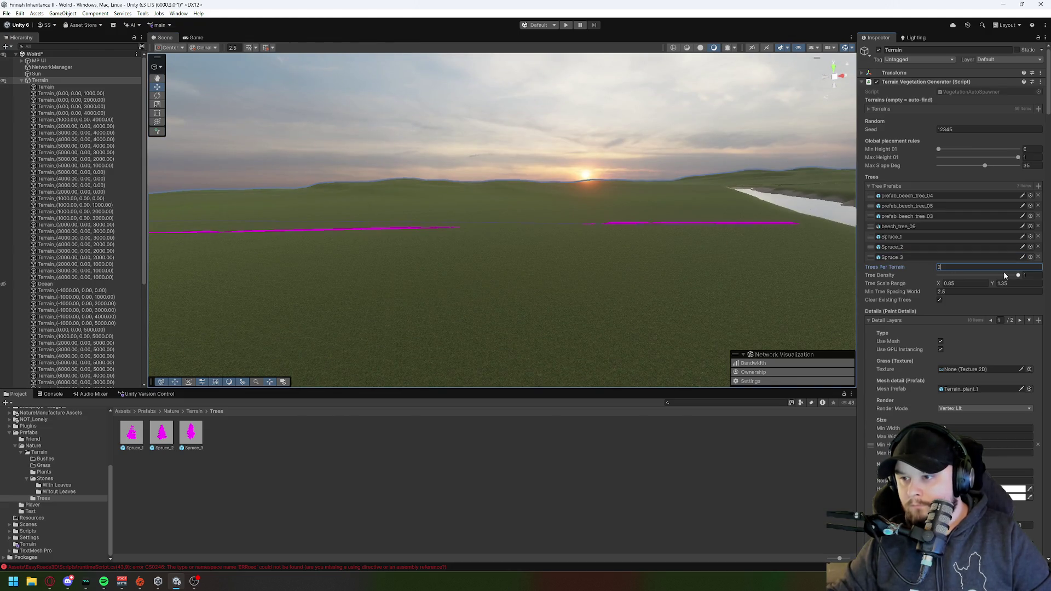
type("20")
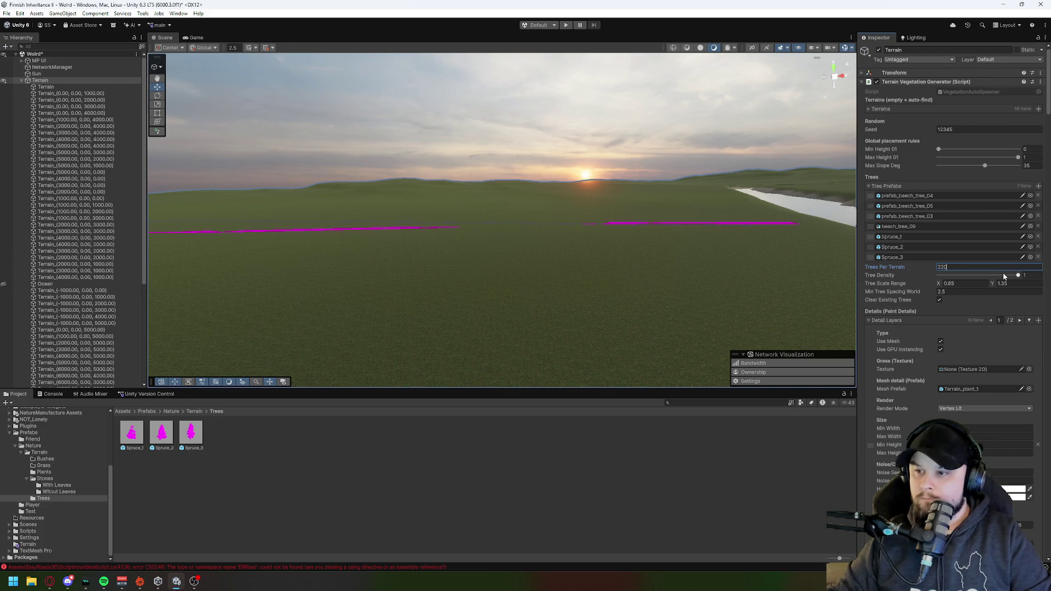
type("00")
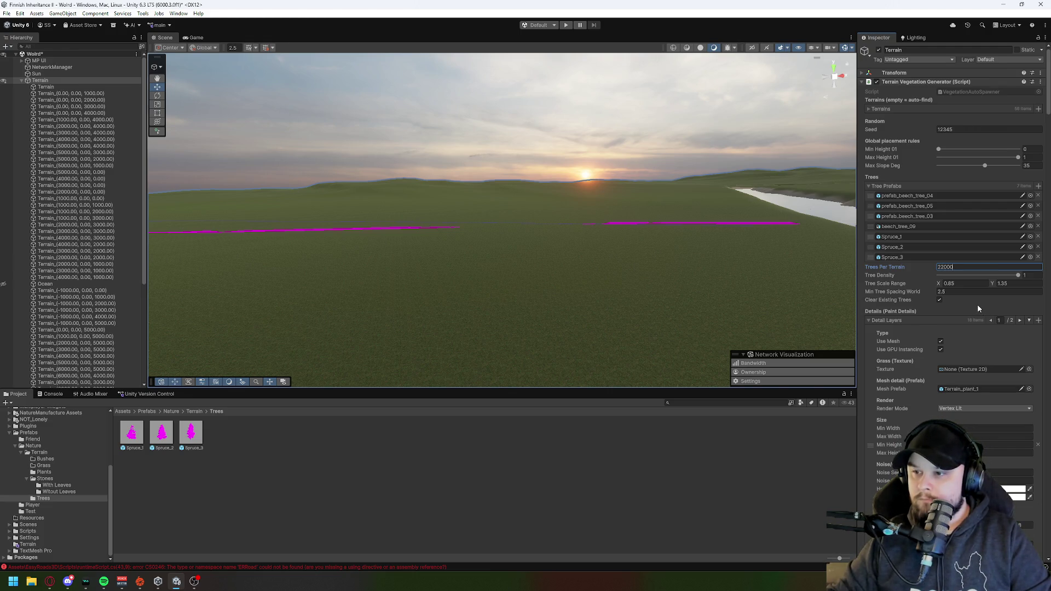
left_click(626, 468)
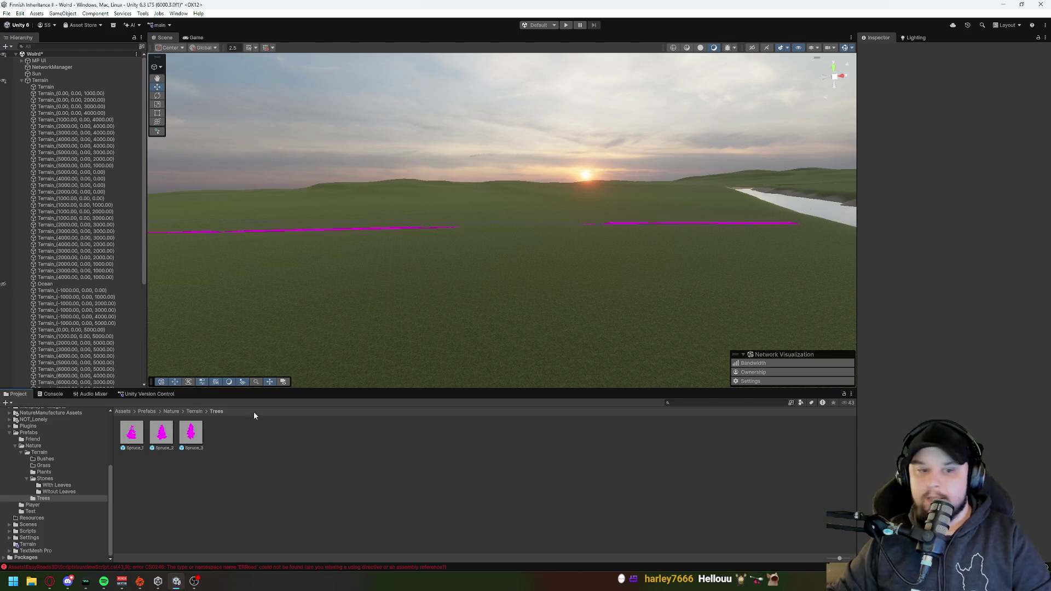
Step: Select the Terrain, then browse to EasyRoads3D's SRP Support Packages folder with its HDRP and URP packages
left_click(48, 81)
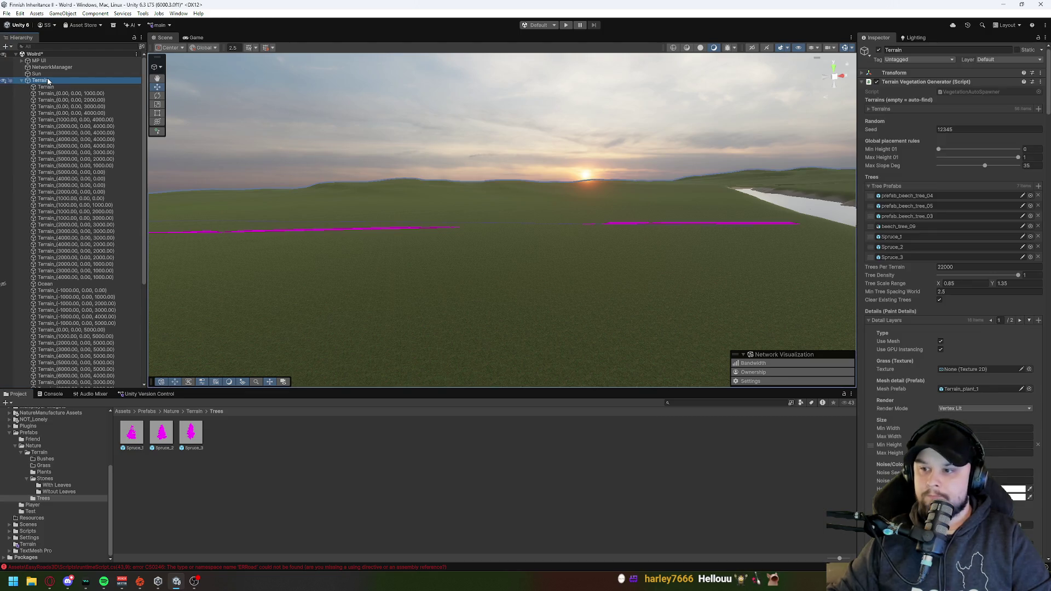
scroll(55, 512, "up", 1)
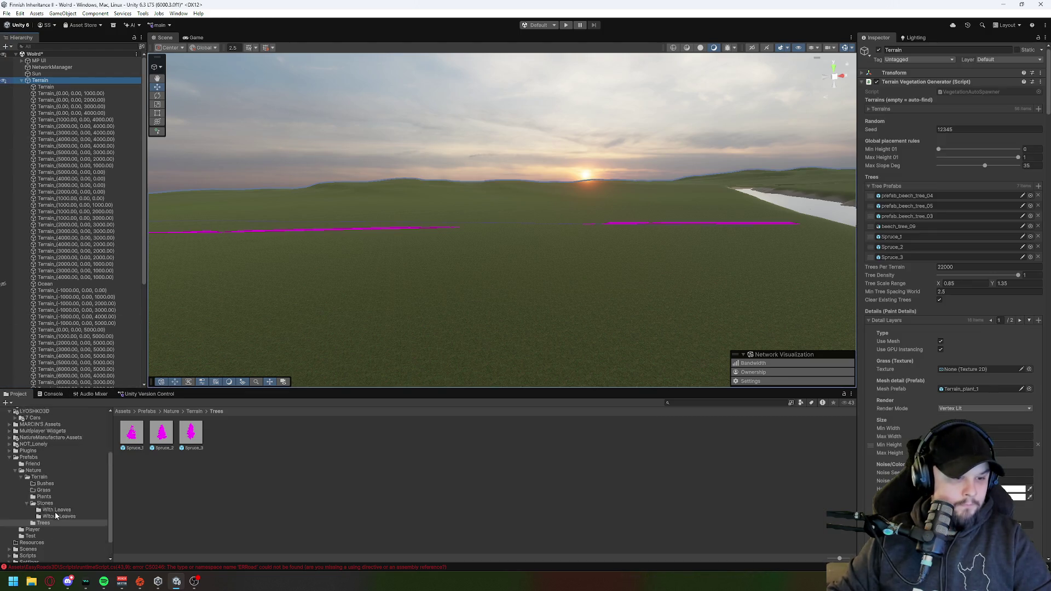
scroll(54, 512, "up", 1)
left_click(51, 462)
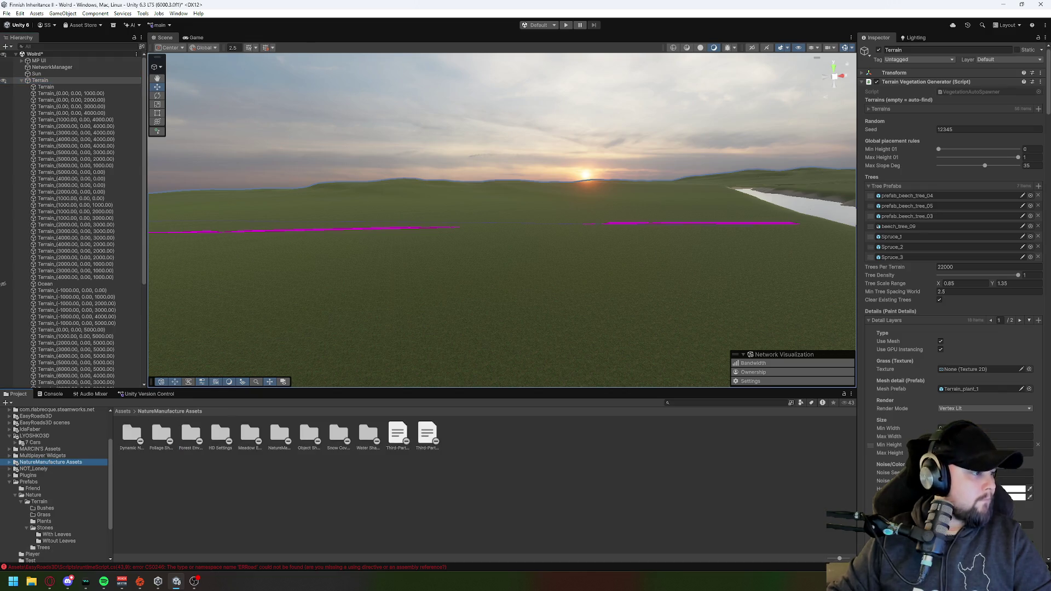
scroll(55, 465, "up", 2)
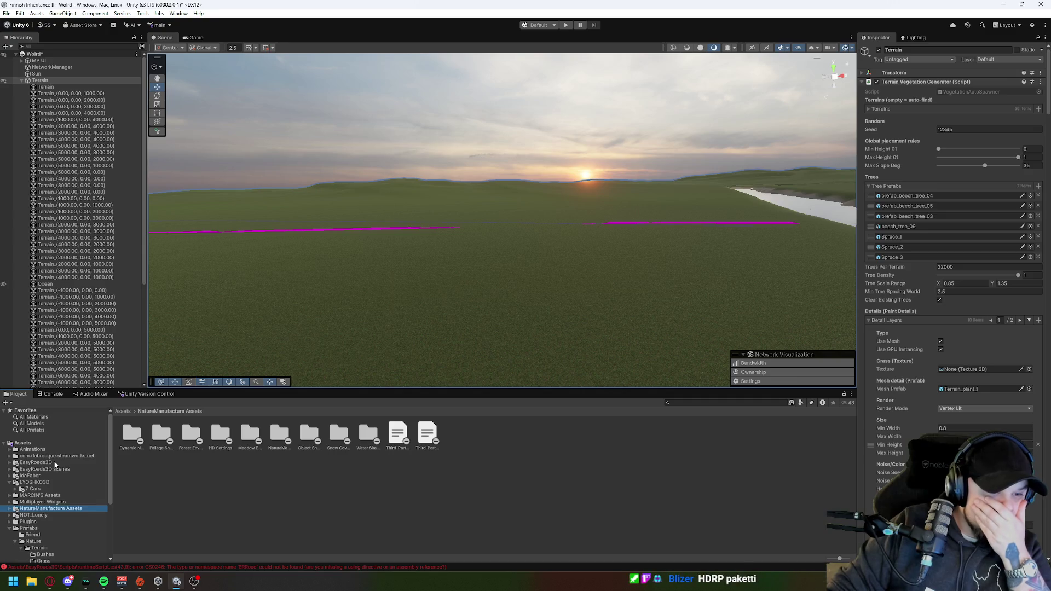
left_click(47, 463)
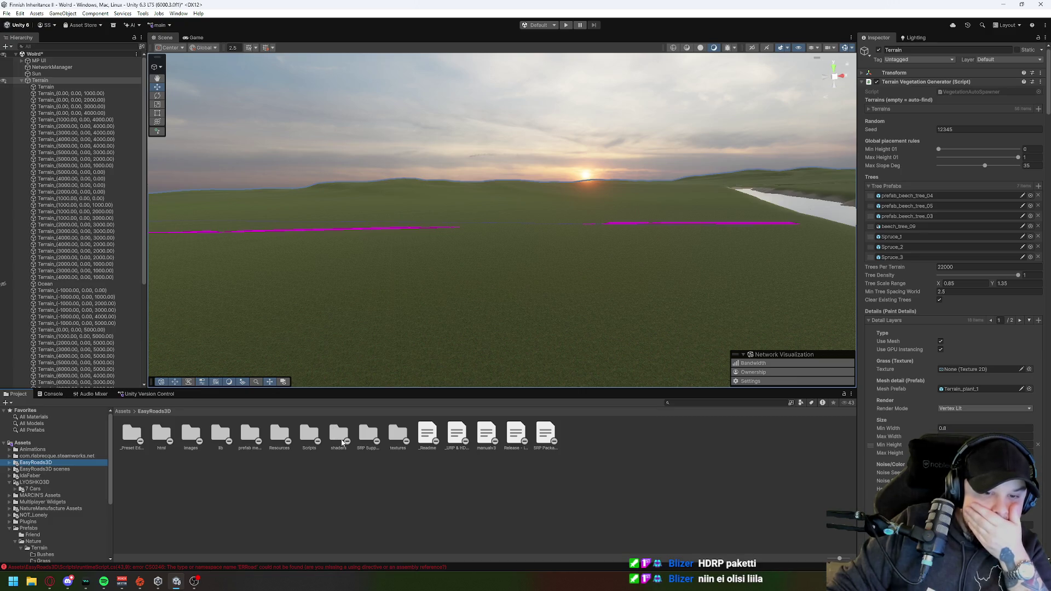
double_click(368, 435)
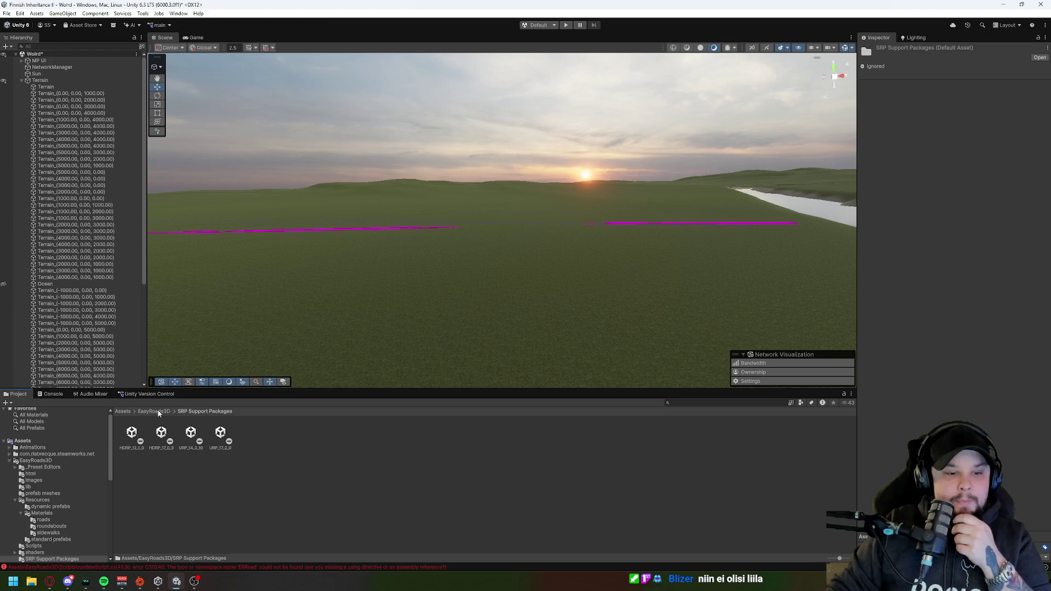
Step: Revisit EasyRoads3D's SRP Support Packages folder and collapse the Resources subfolders in the Project tree
left_click(178, 468)
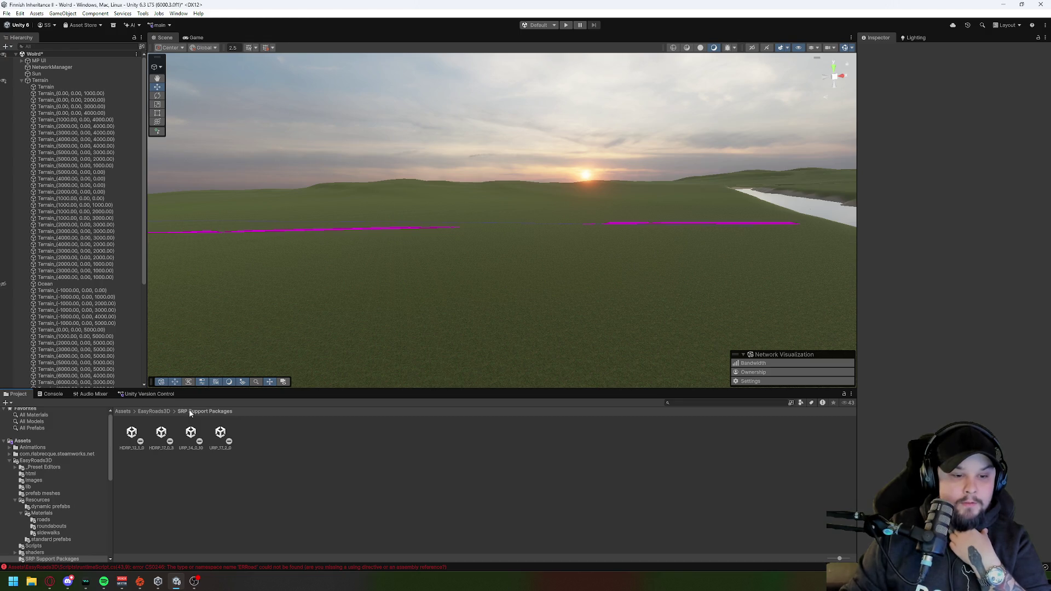
left_click(153, 411)
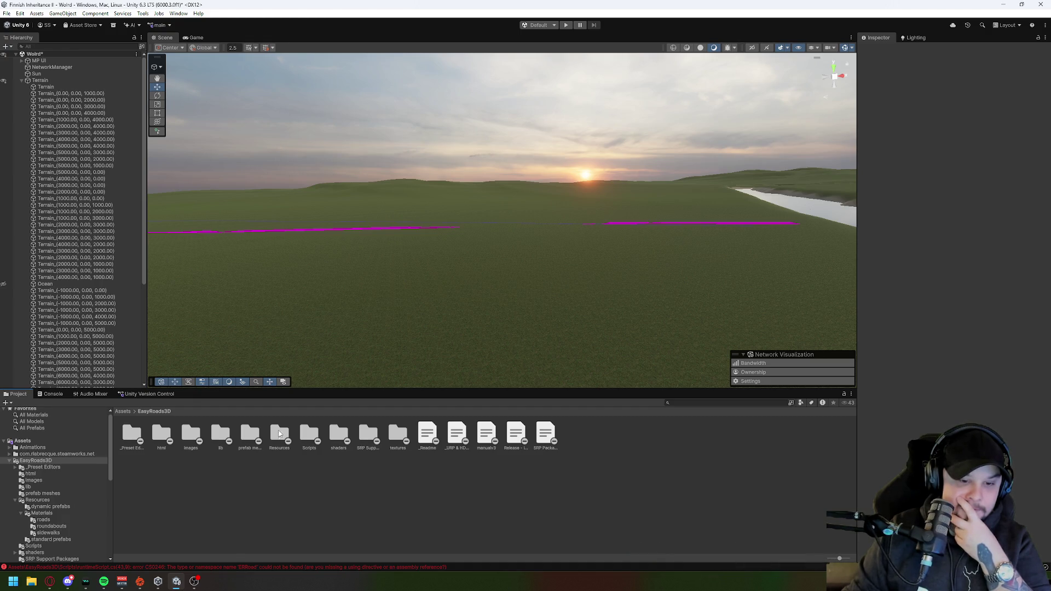
double_click(368, 433)
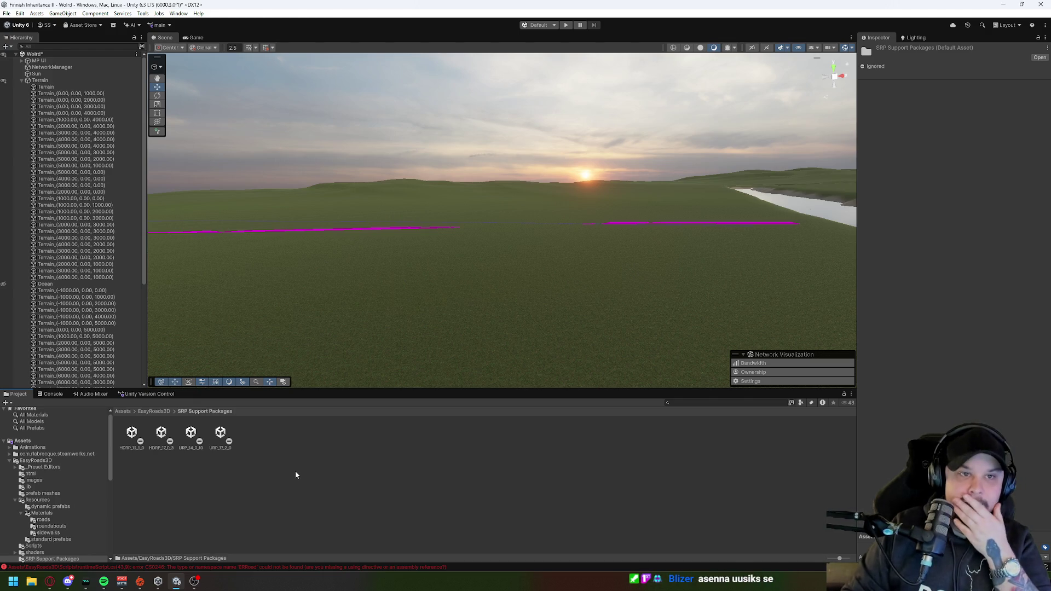
scroll(76, 486, "down", 3)
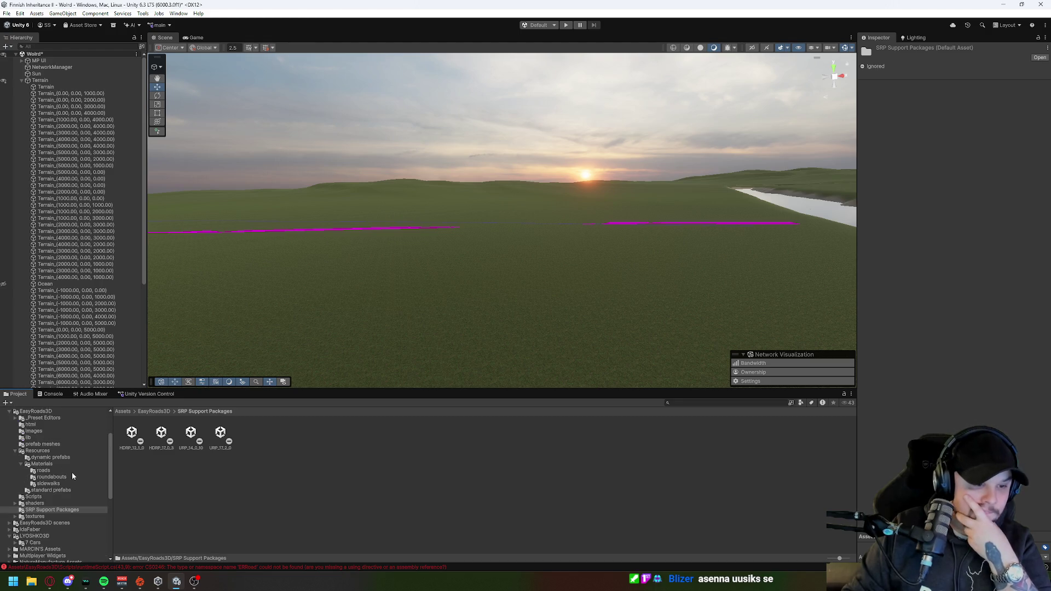
left_click(15, 450)
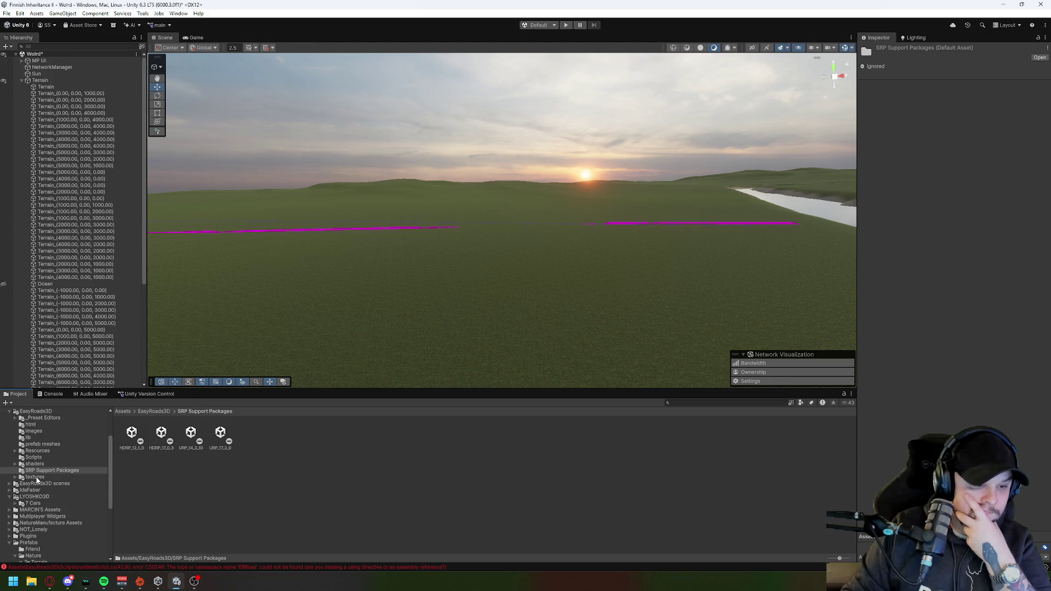
scroll(57, 499, "down", 5)
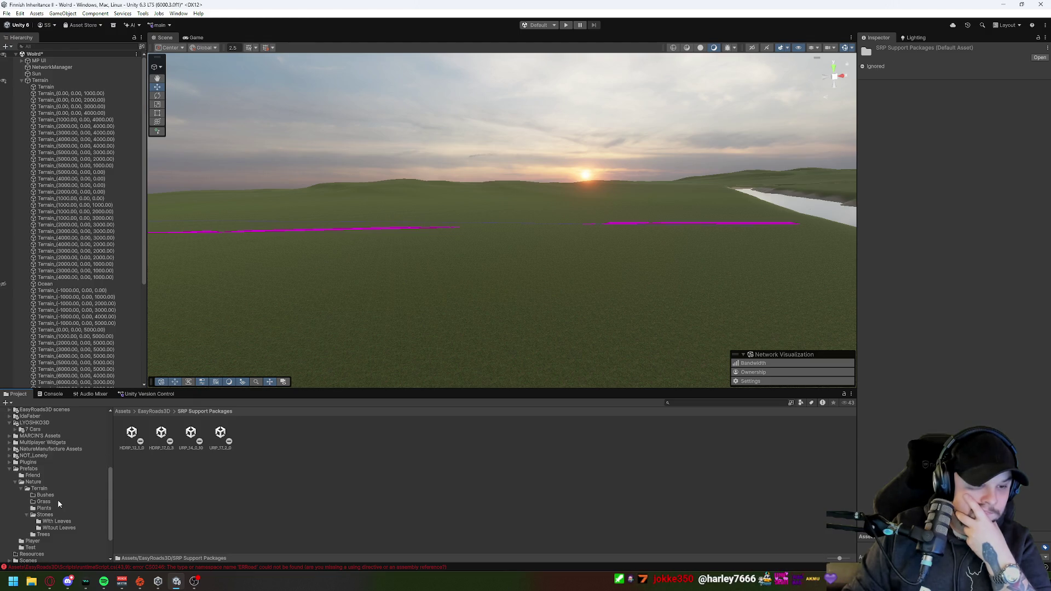
Step: Launch the HD RP 17.1 package from Dynamic Nature - Mountain Tree Pack's HD and URP Support Packs
left_click(53, 449)
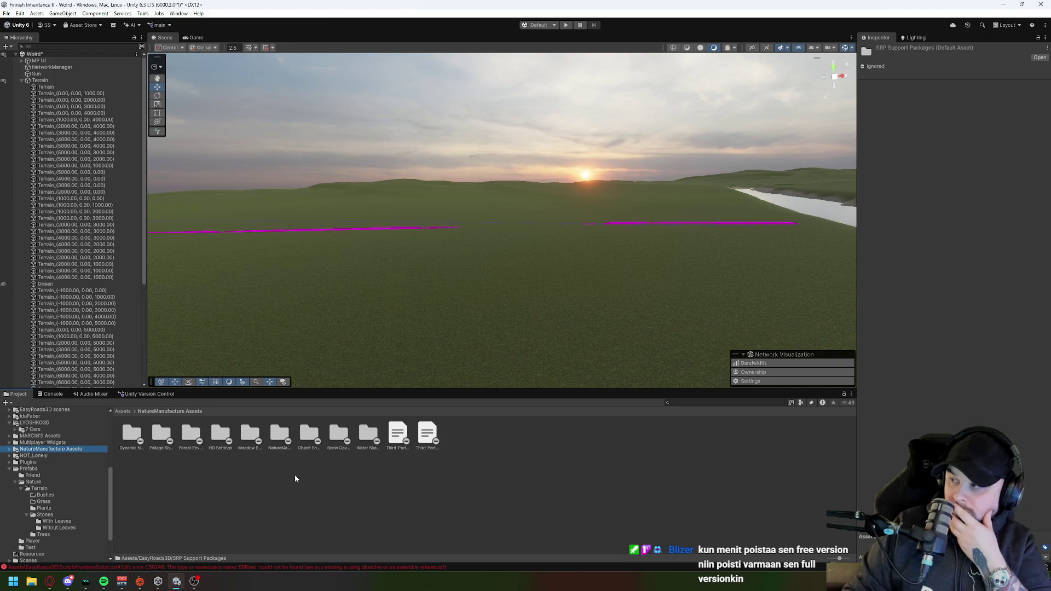
double_click(136, 434)
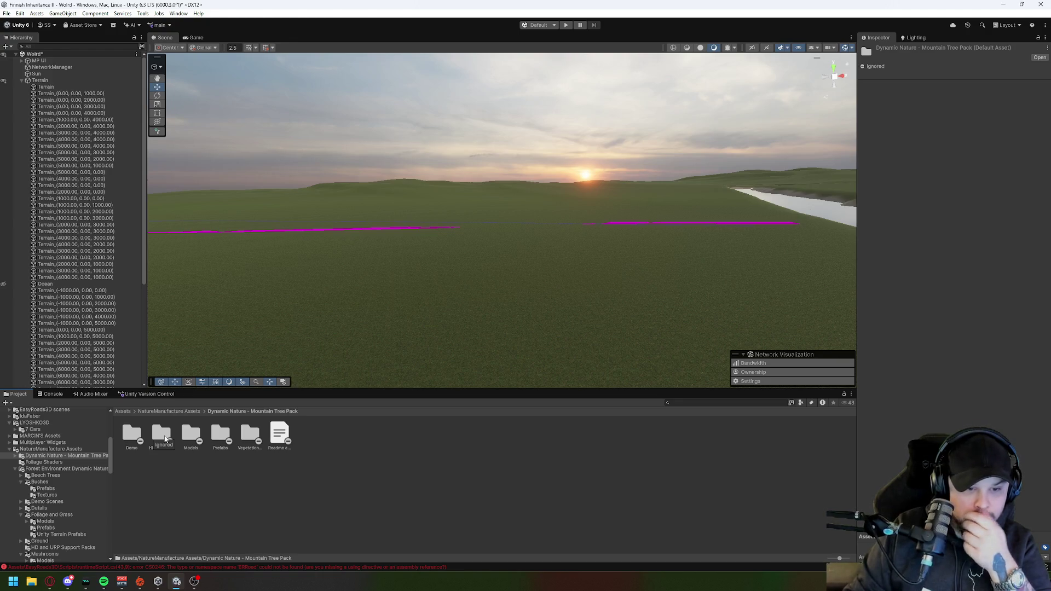
double_click(161, 435)
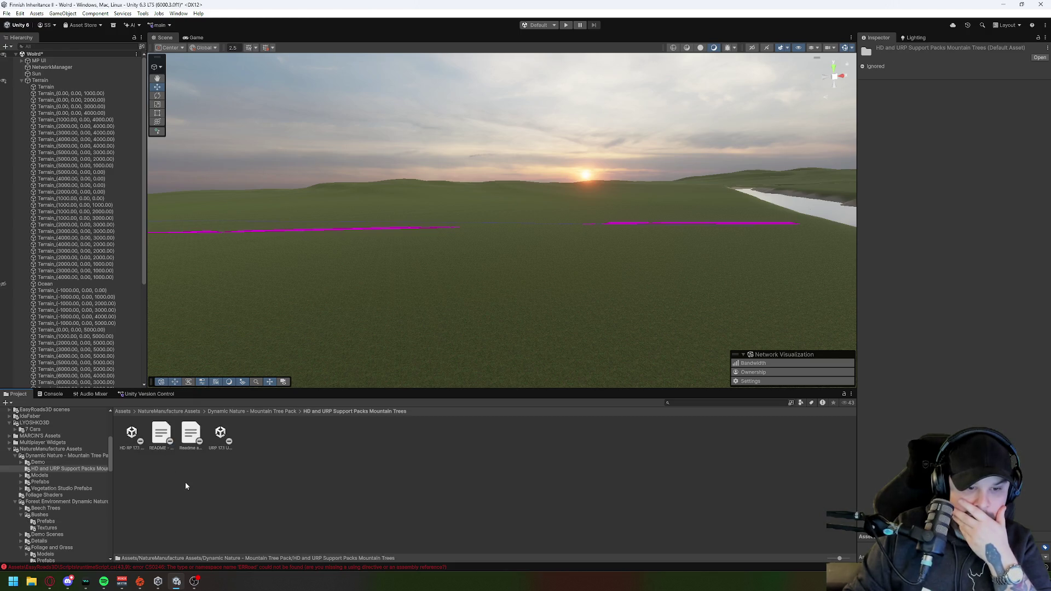
left_click(273, 411)
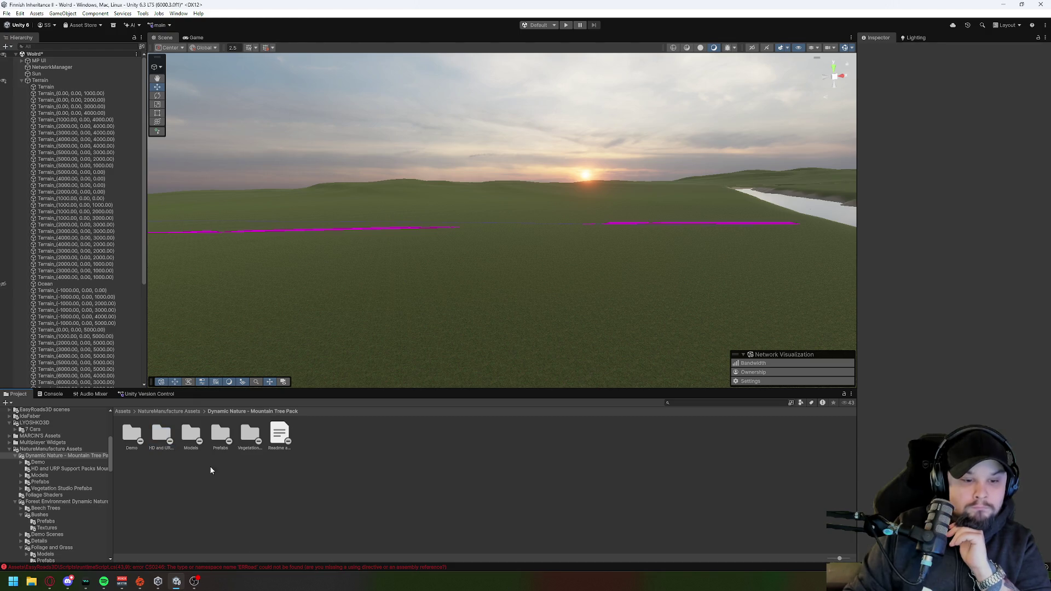
double_click(161, 434)
double_click(132, 436)
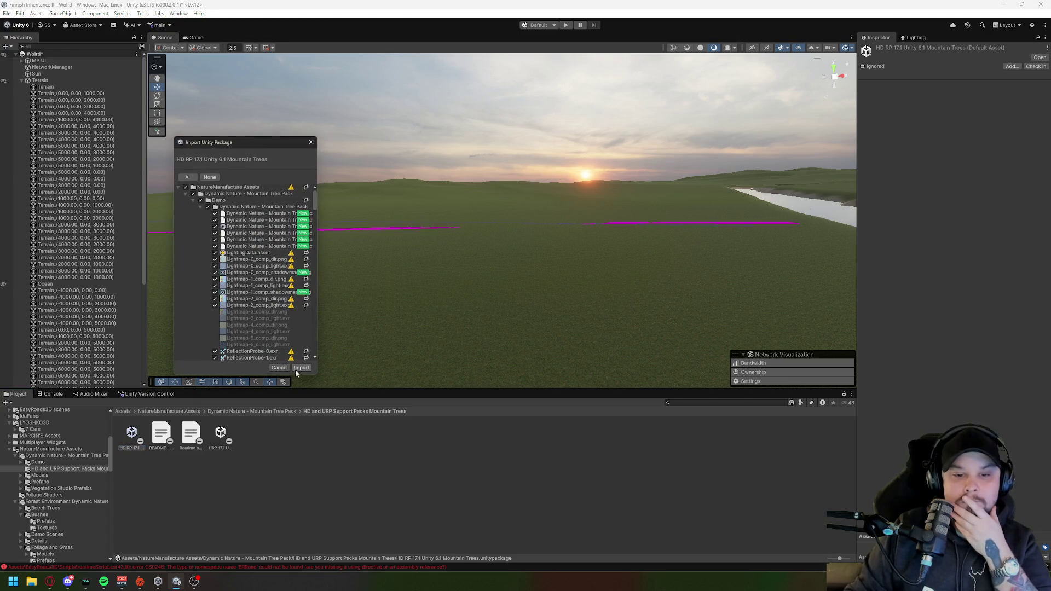
Step: Import all listed files of the HD RP 17.1 Unity 6.1 Mountain Trees package
left_click(299, 367)
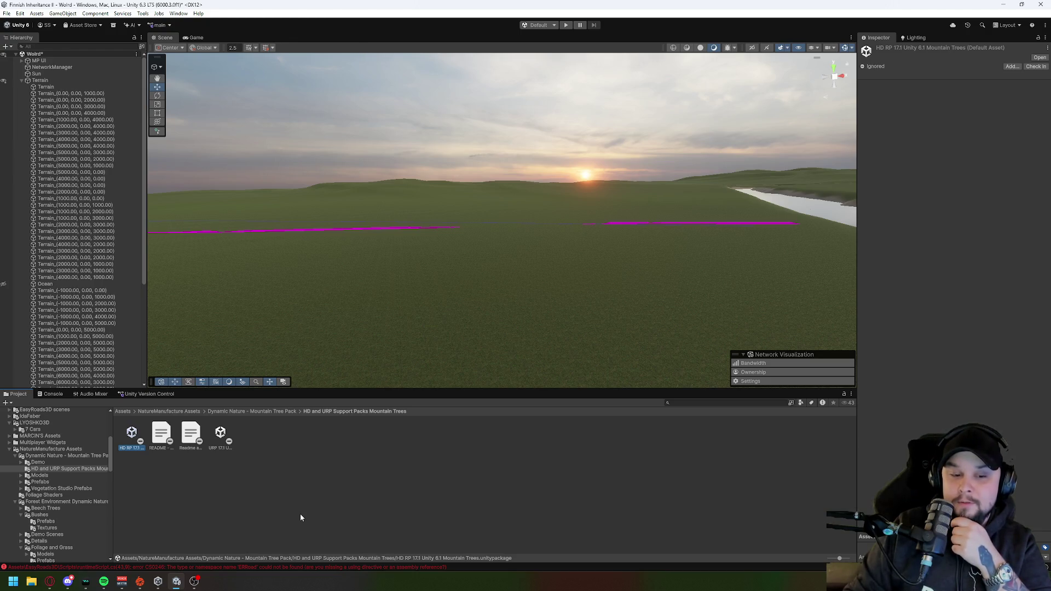
Step: Select the Terrain, tilt the Scene view toward the ground, and bring up the Terrain Vegetation Generator's component menu
left_click(176, 583)
left_click(176, 582)
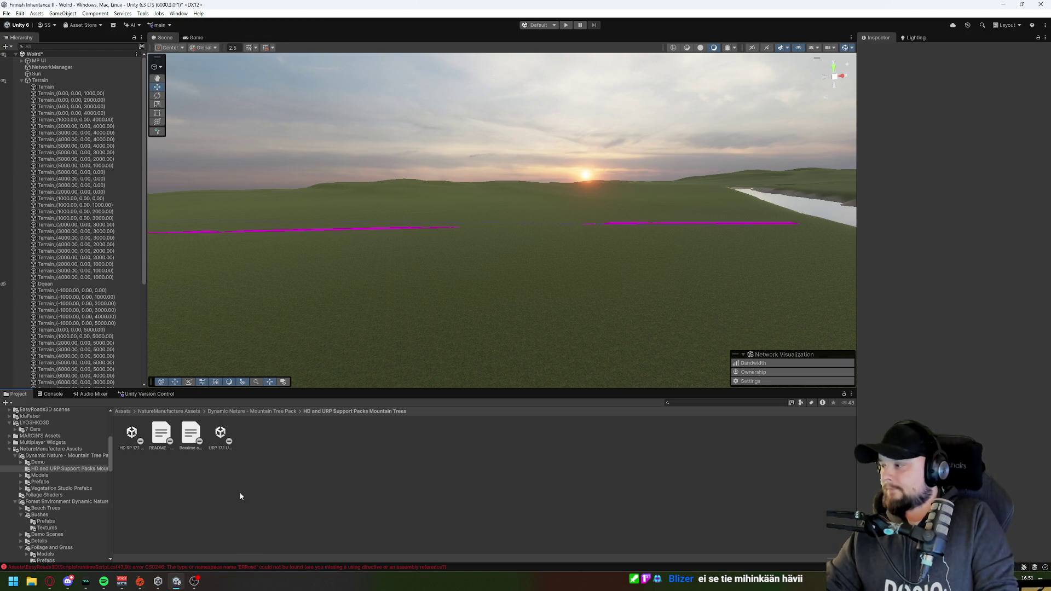
scroll(74, 501, "up", 5)
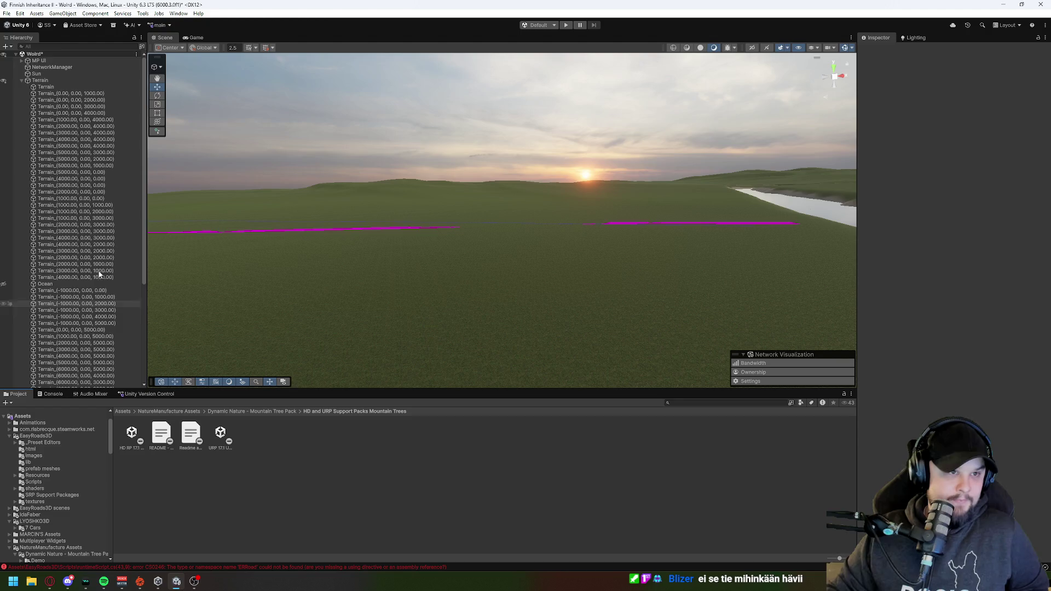
left_click(39, 82)
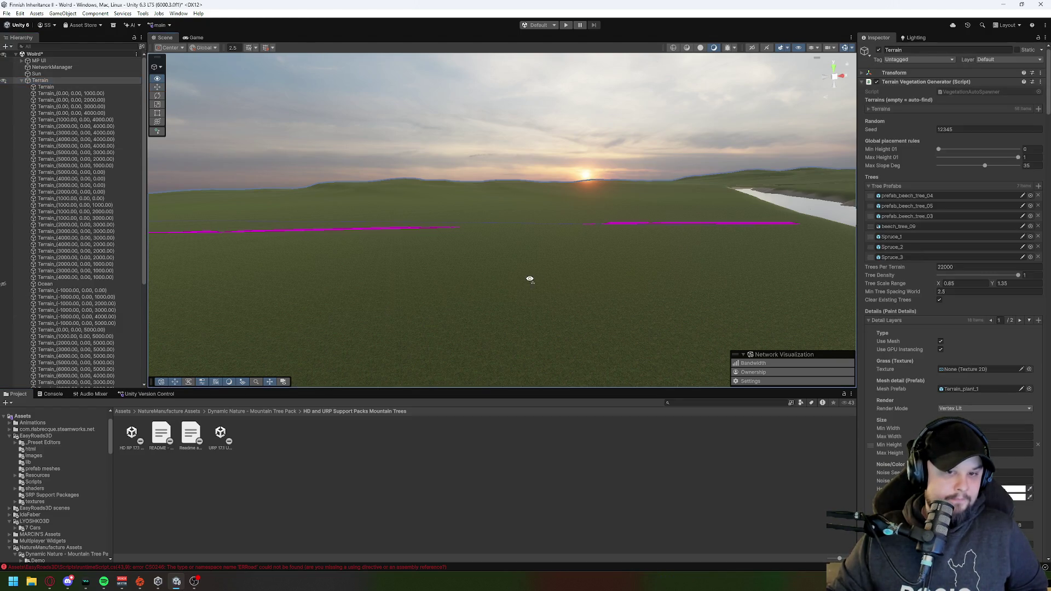
left_click_drag(532, 281, 514, 298)
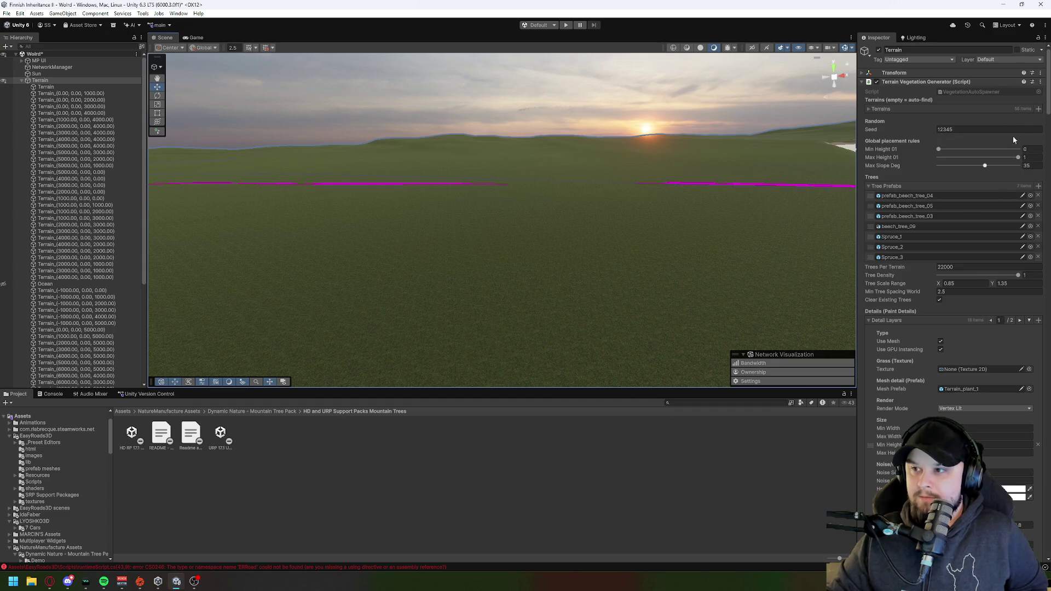
left_click(1040, 82)
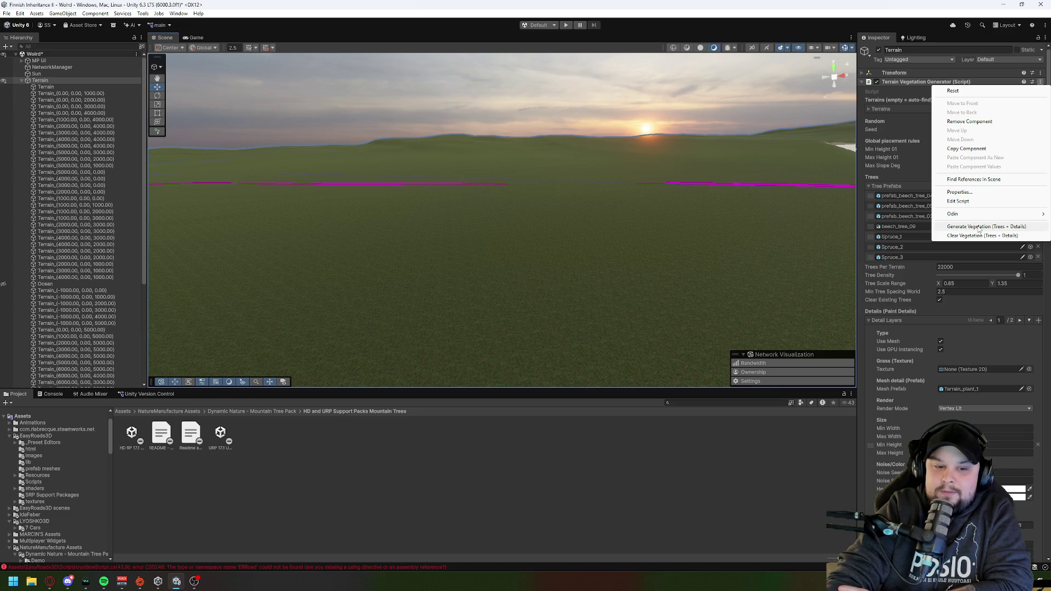
Step: Run Generate Vegetation (Trees + Details) on the Terrain and wait for shader compilation
left_click(978, 227)
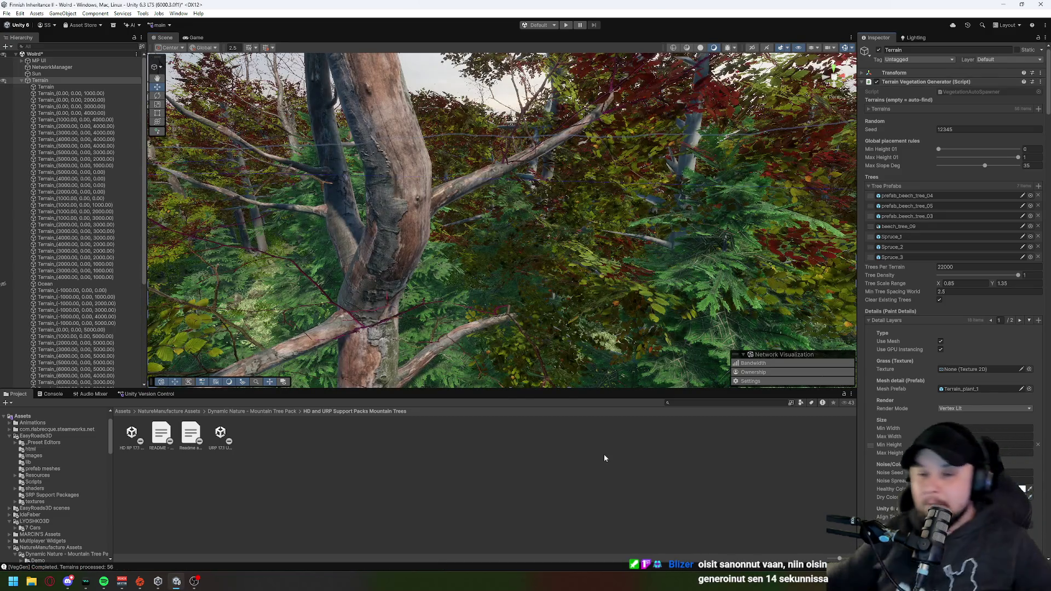
left_click_drag(608, 350, 617, 307)
key("w")
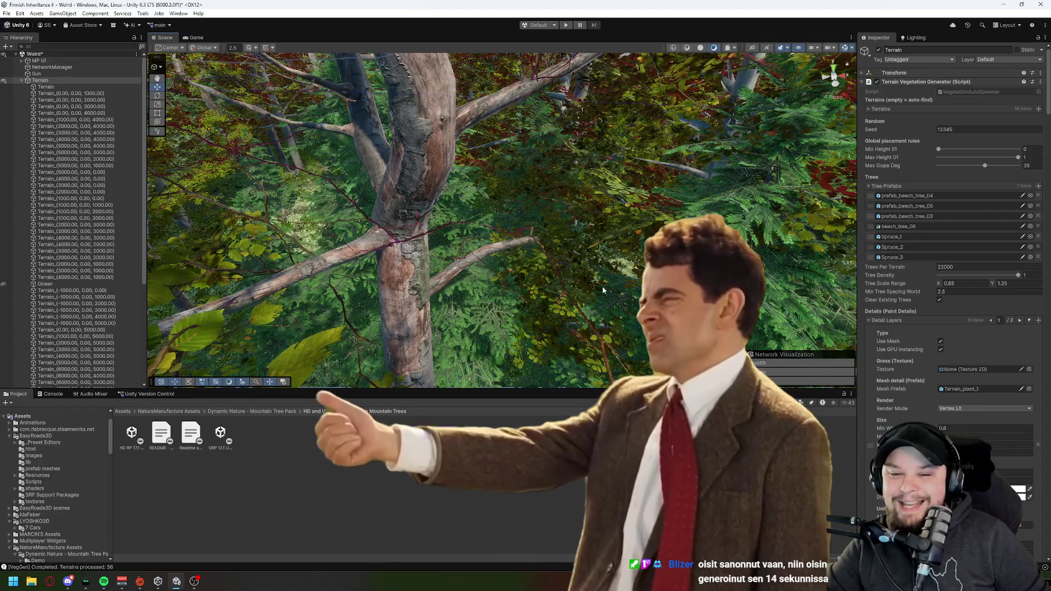
key("w")
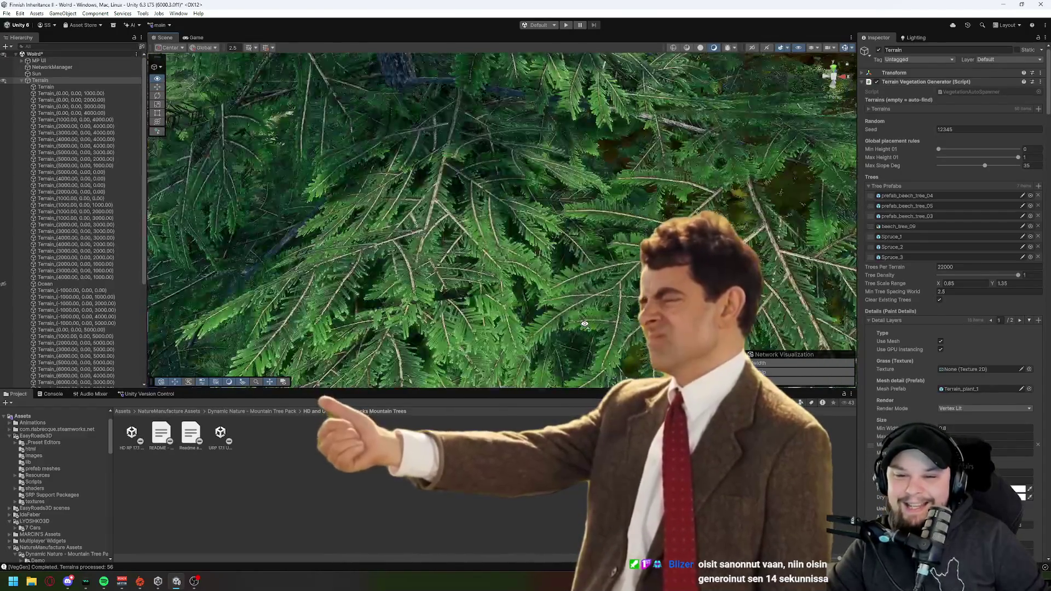
key("w")
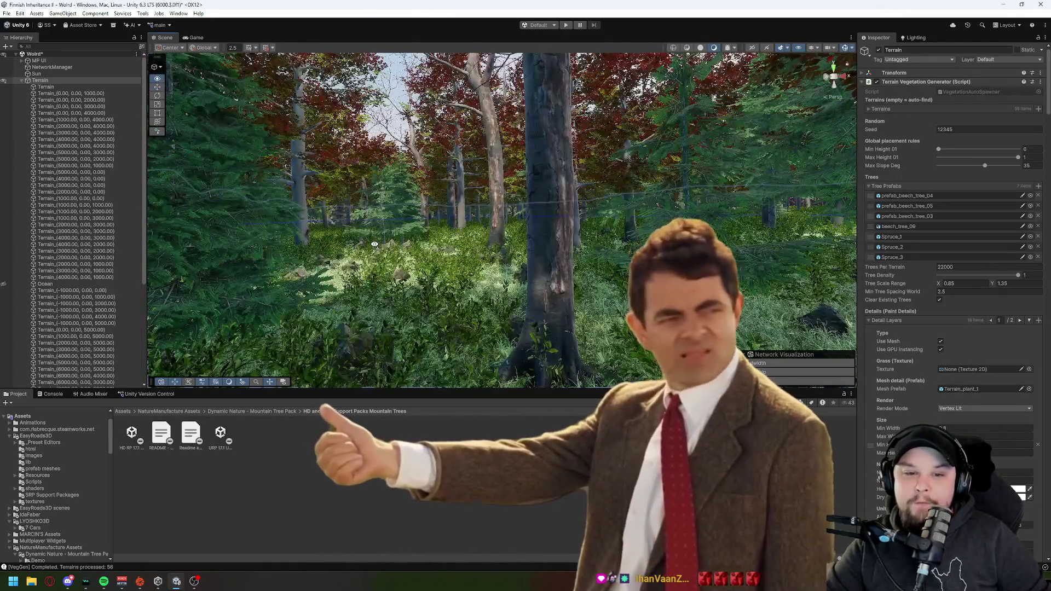
key("w")
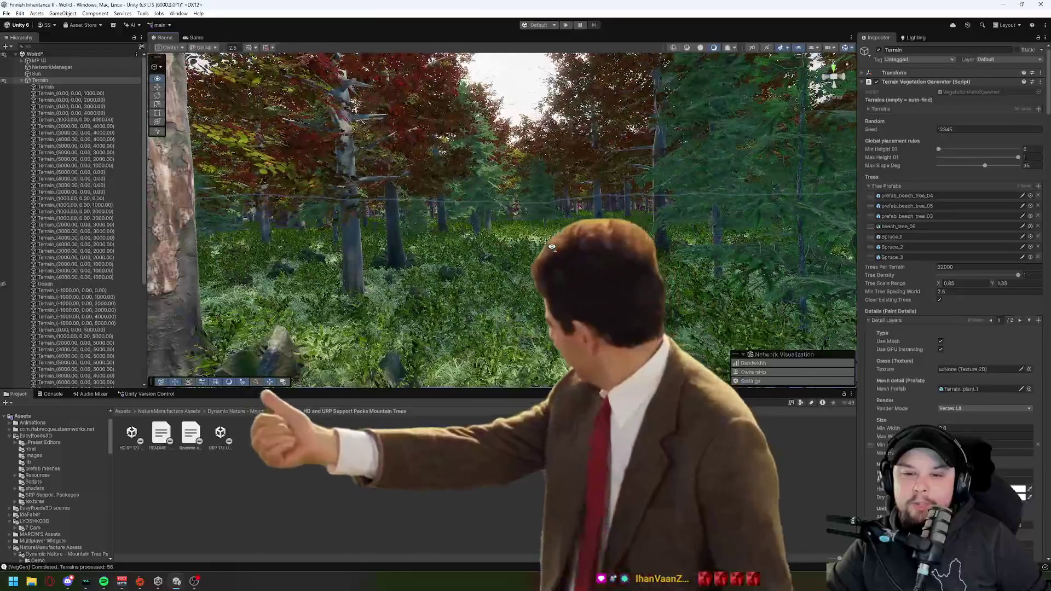
key("w")
key("w")
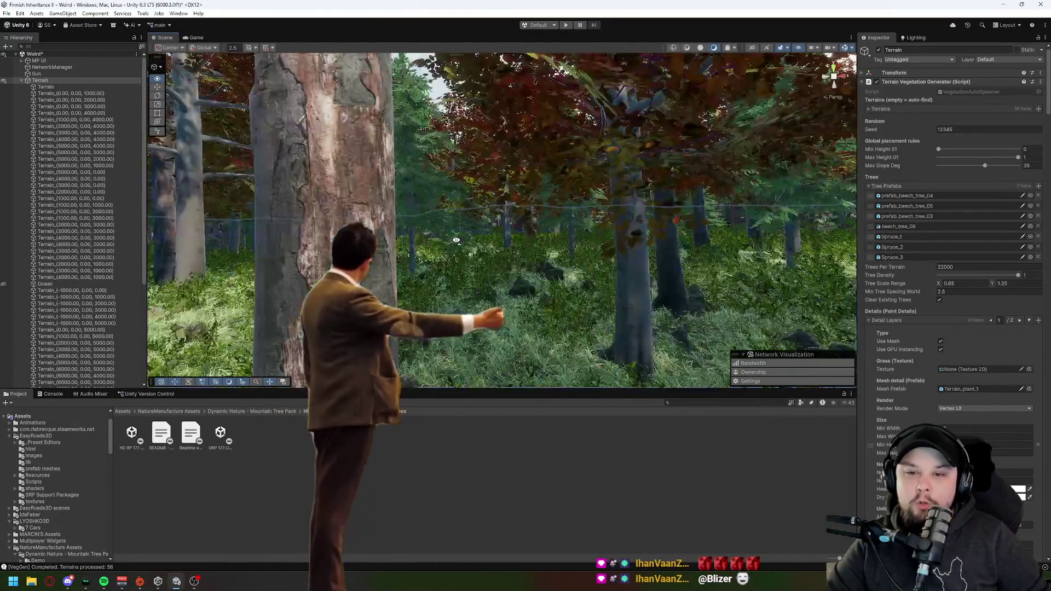
key("w")
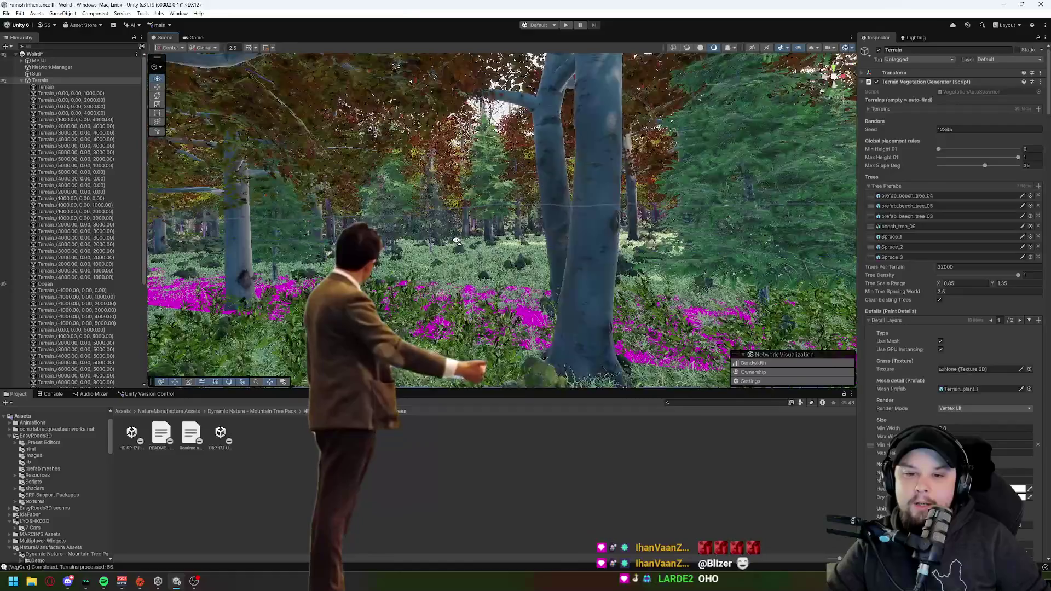
key("w")
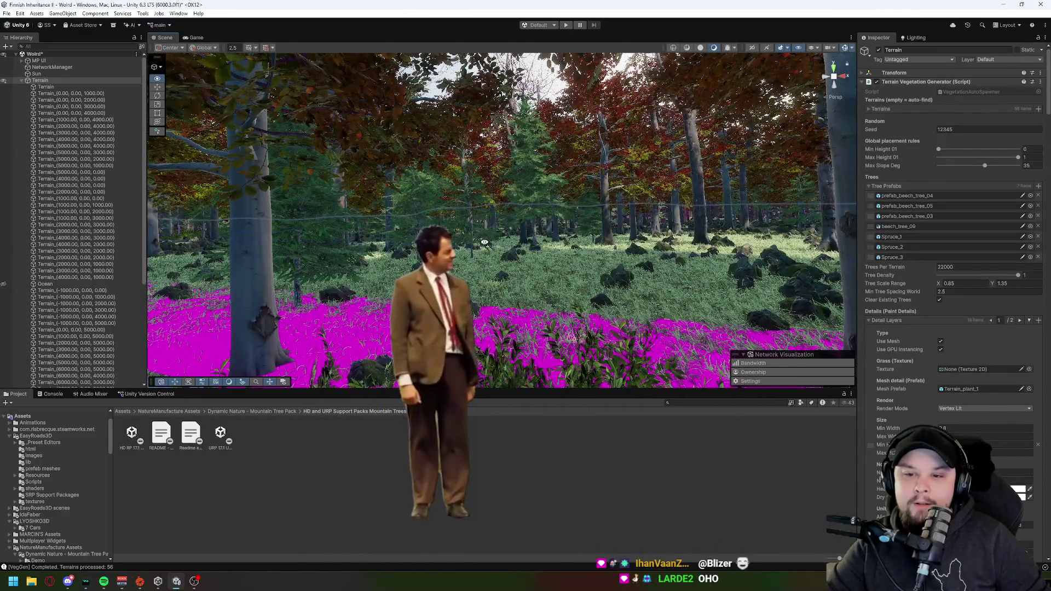
key("w")
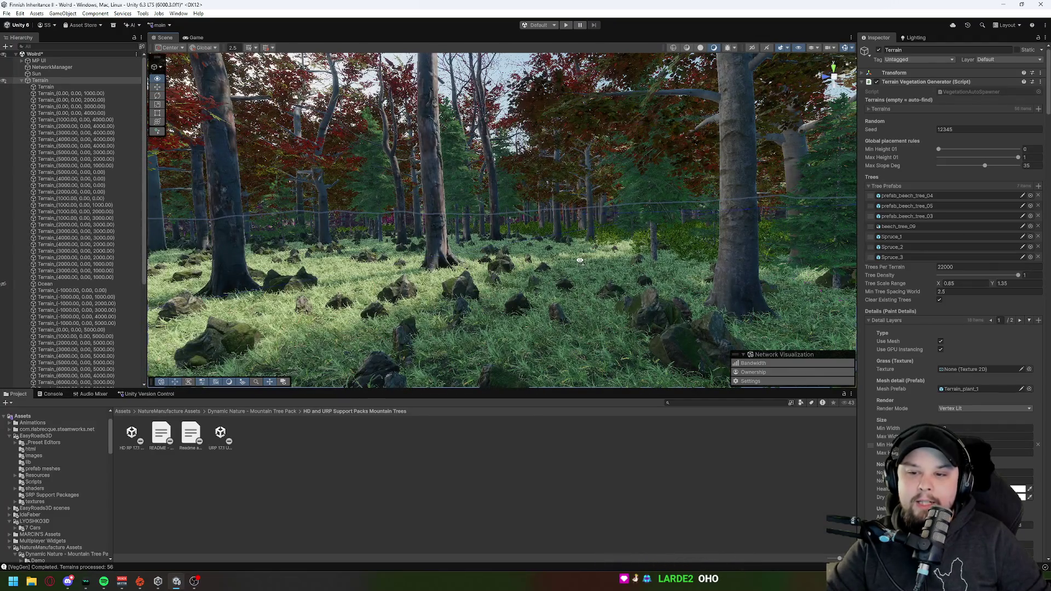
key("w")
key("w")
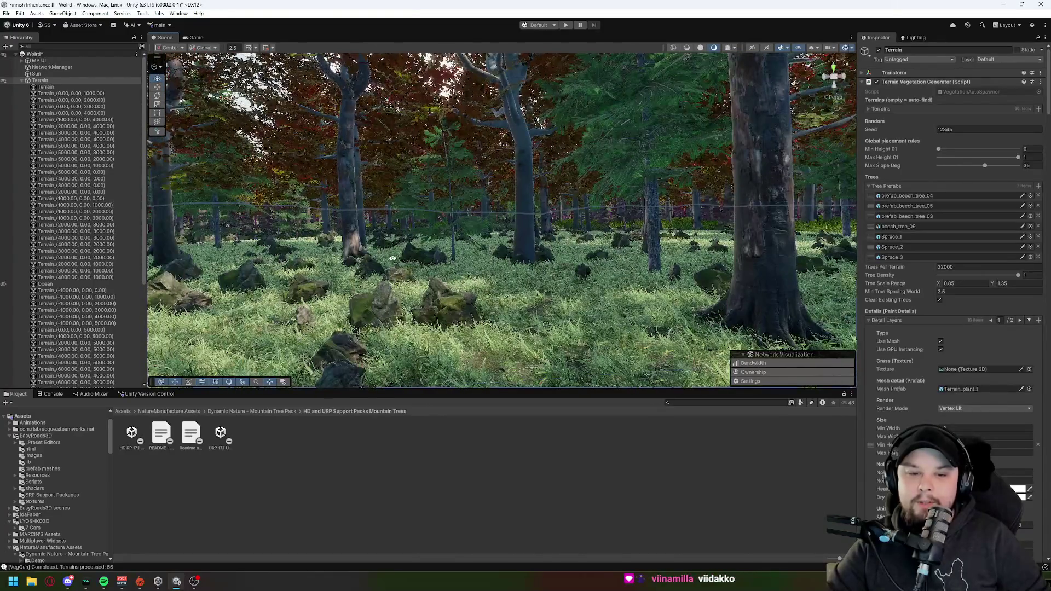
key("w")
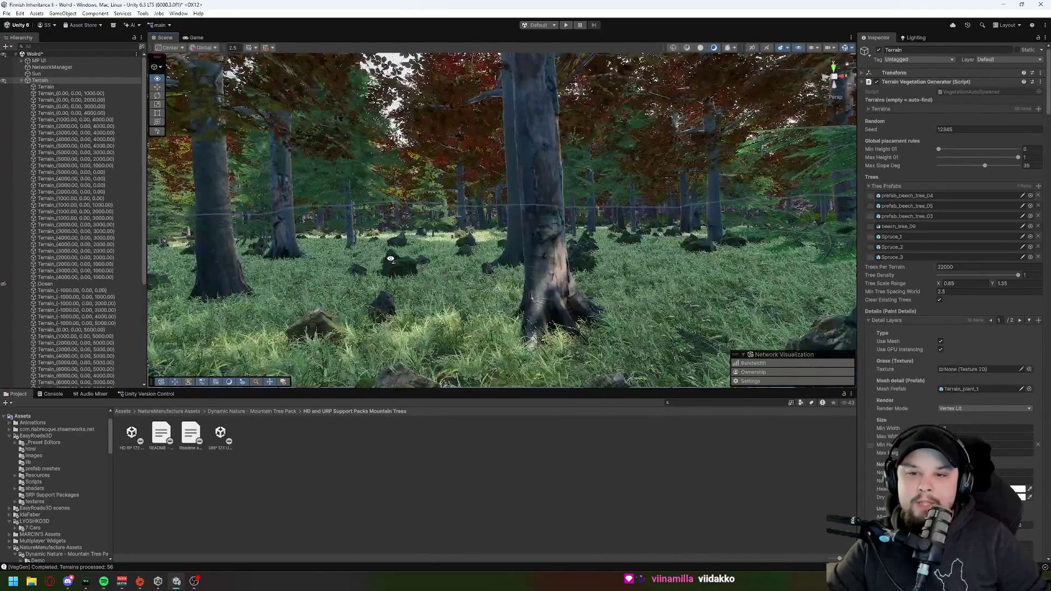
key("w")
key("w")
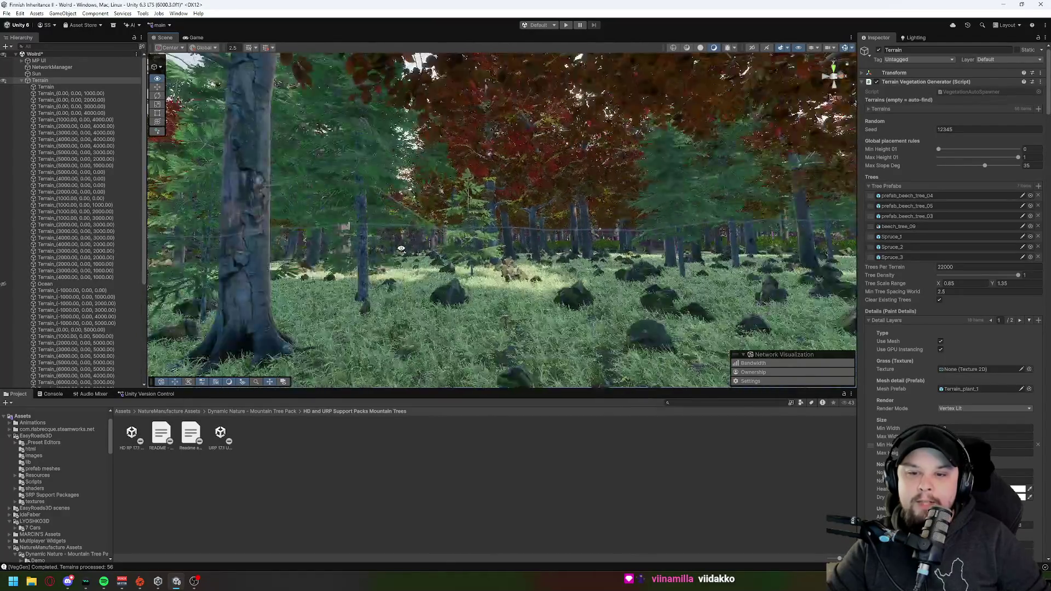
key("w")
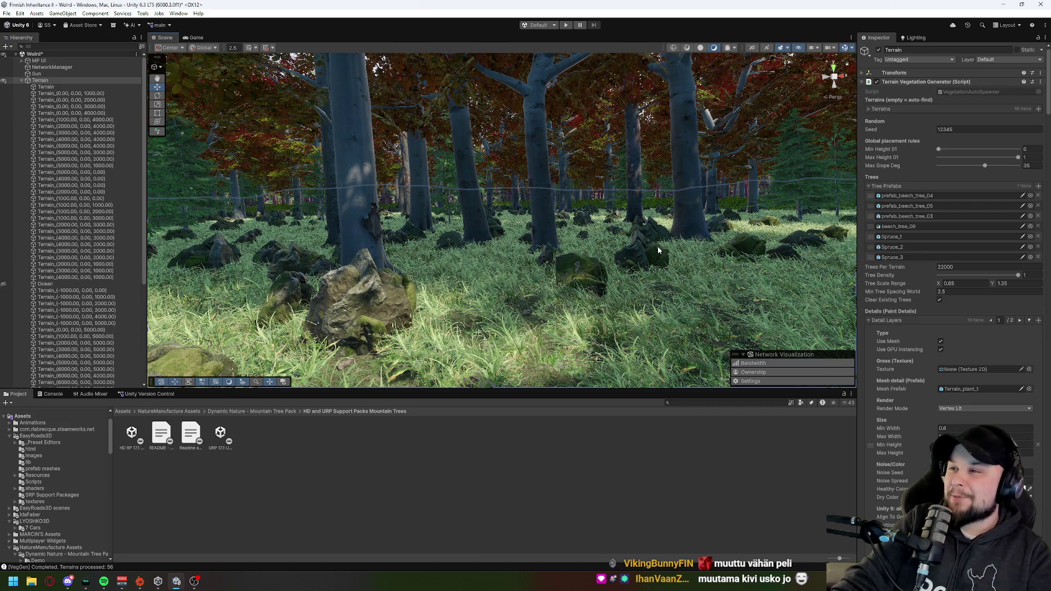
left_click(1040, 82)
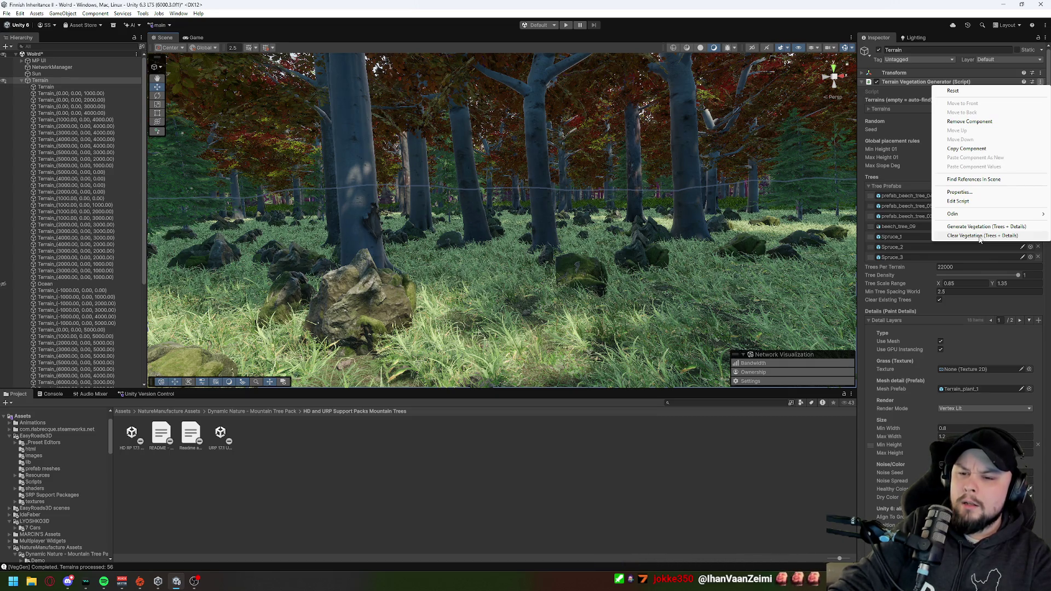
Step: Run Clear Vegetation (Trees + Details) to strip all trees and details from the 56 terrains
left_click(979, 235)
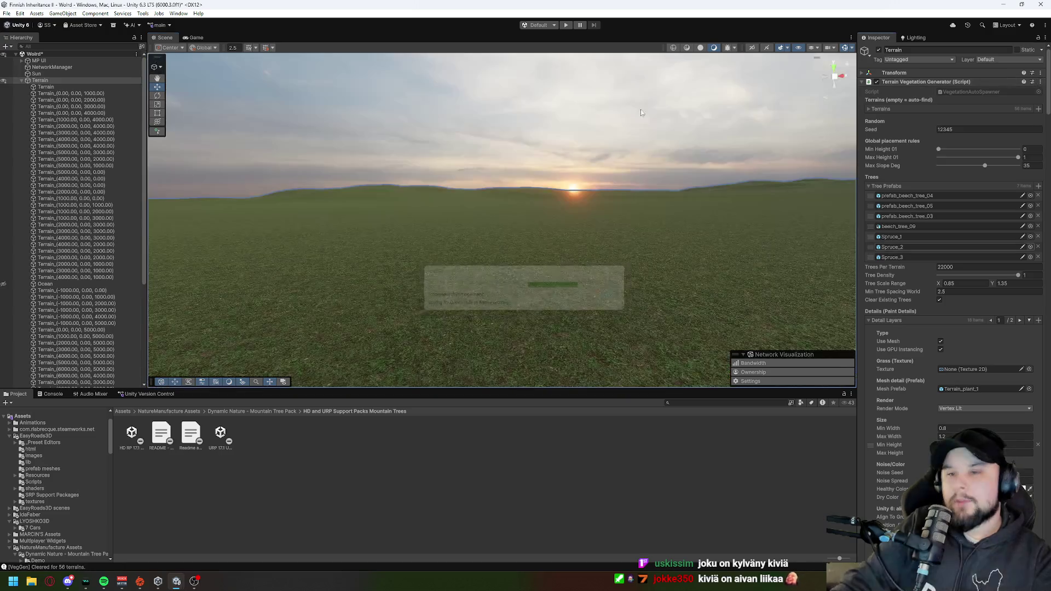
scroll(903, 288, "down", 5)
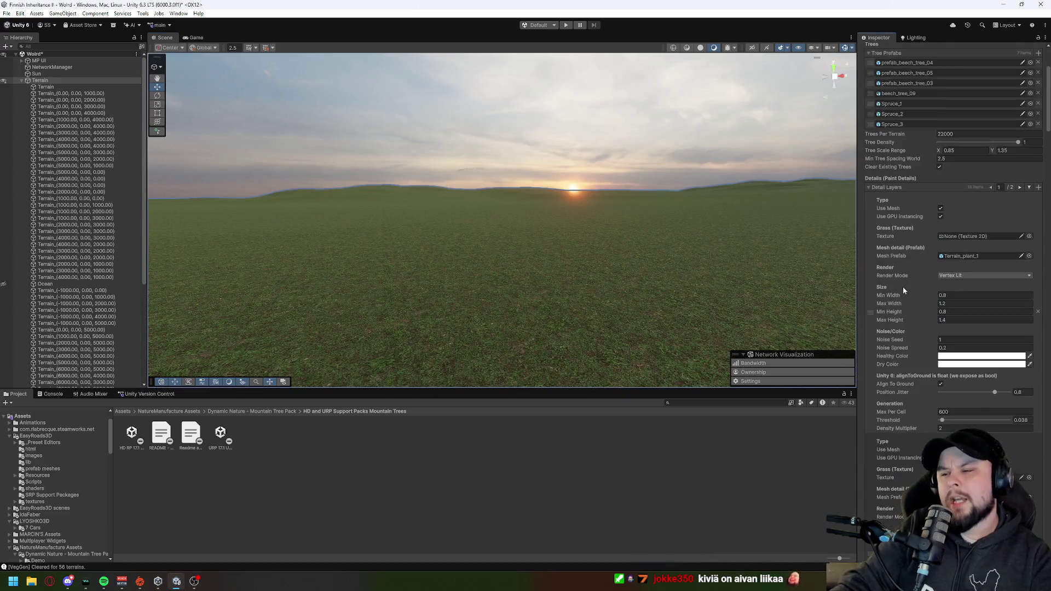
Step: Set Max Per Cell to 10 on the first stone detail layers, starting with Stone_without_leaves_1
scroll(902, 287, "down", 10)
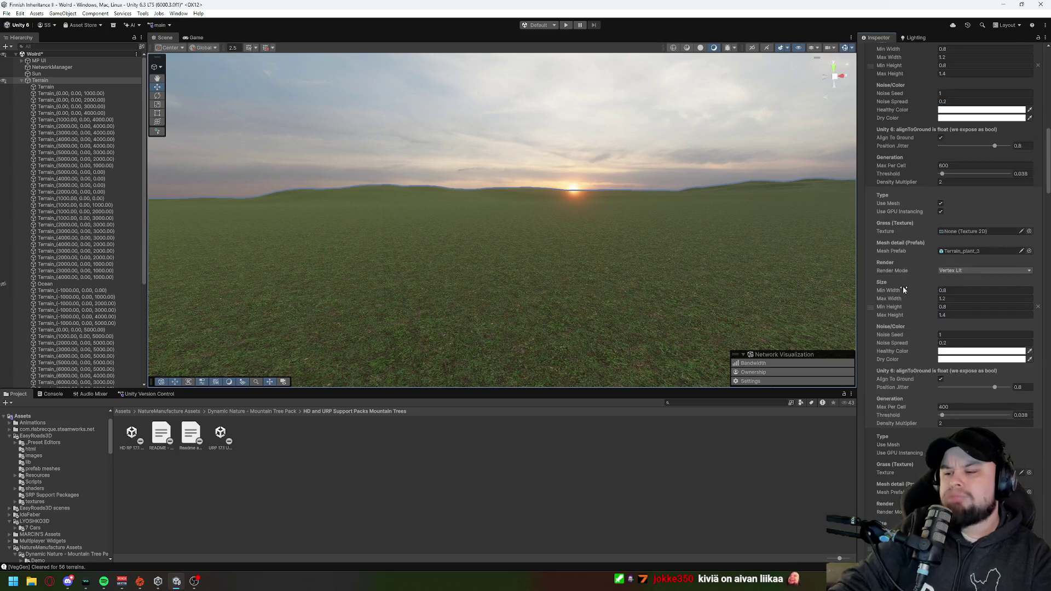
scroll(902, 286, "down", 10)
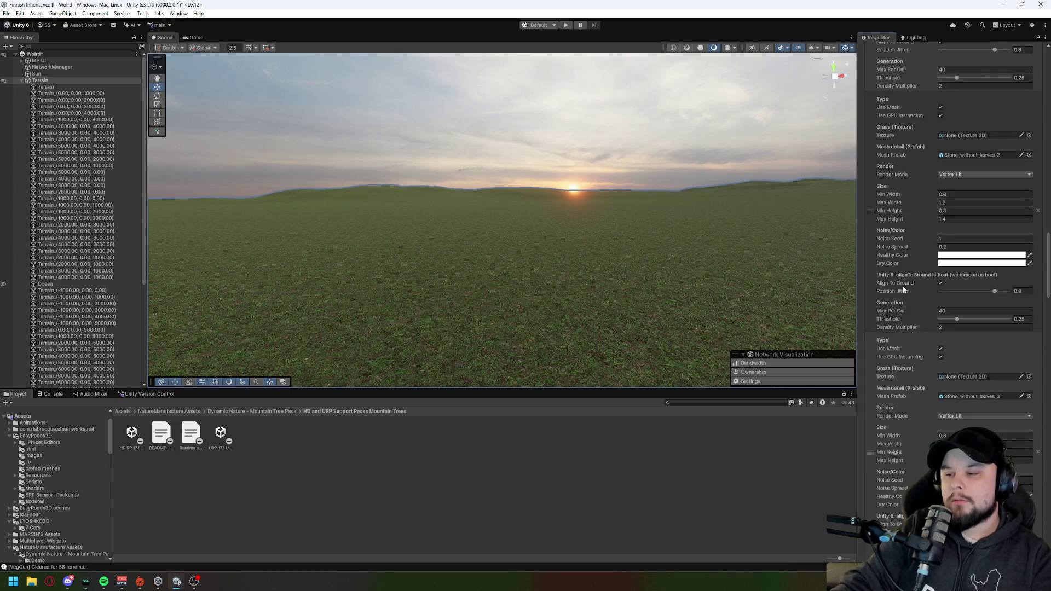
scroll(925, 330, "up", 8)
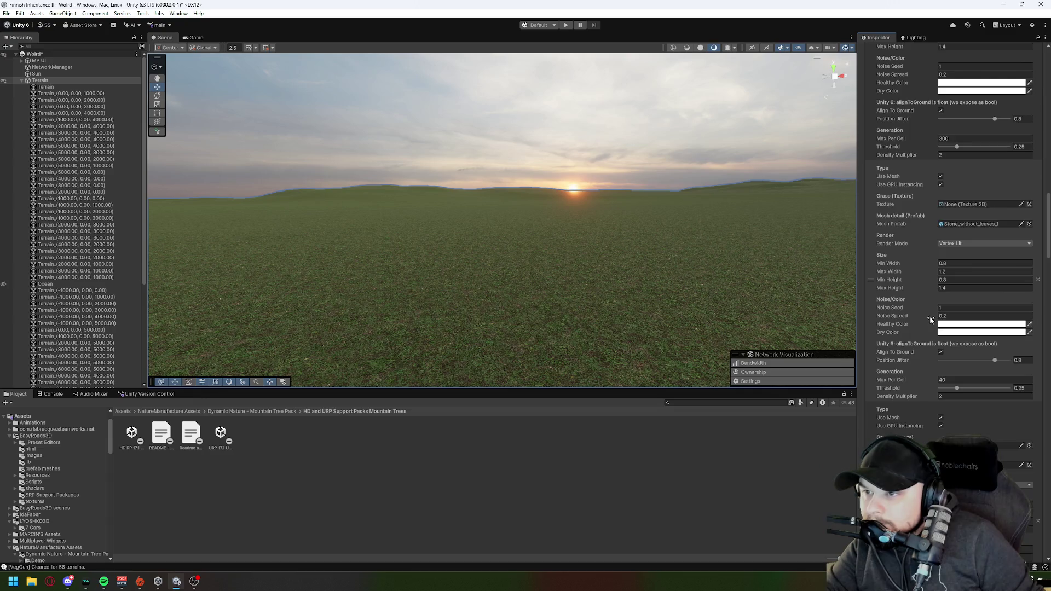
scroll(927, 316, "up", 6)
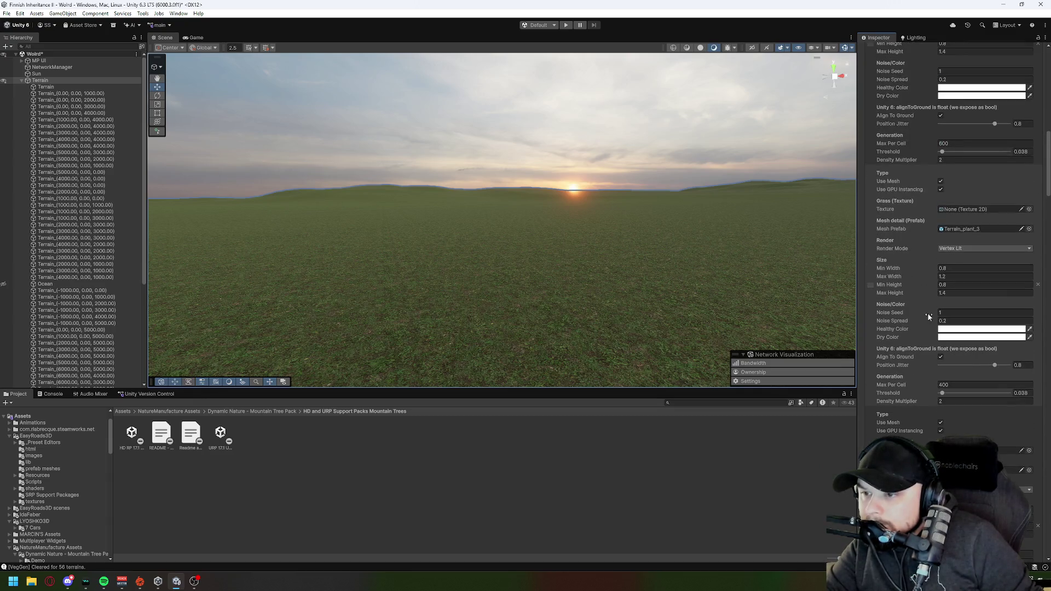
scroll(927, 316, "down", 6)
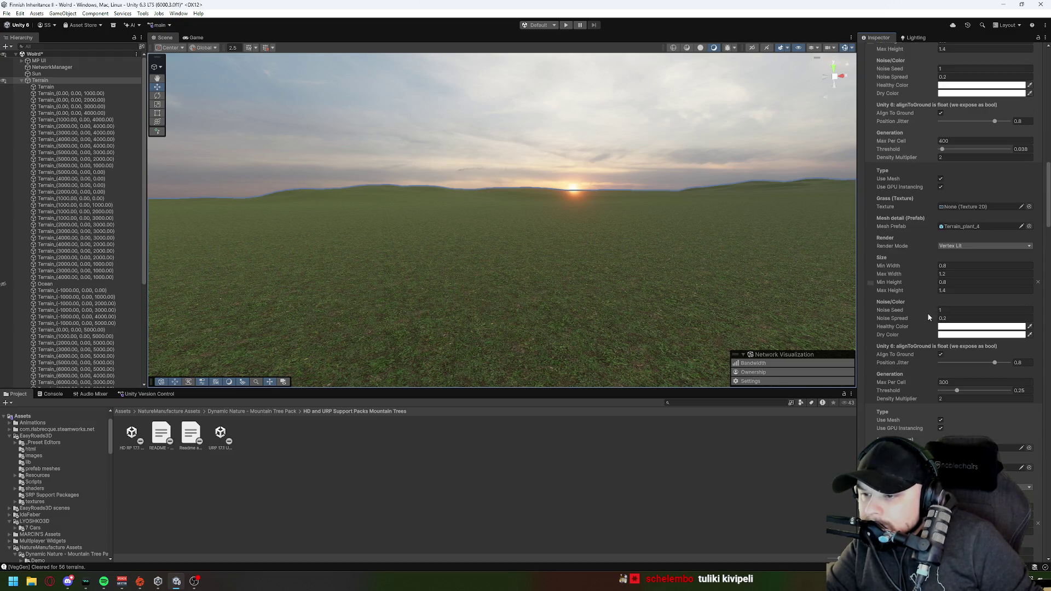
scroll(927, 317, "down", 3)
scroll(928, 317, "down", 6)
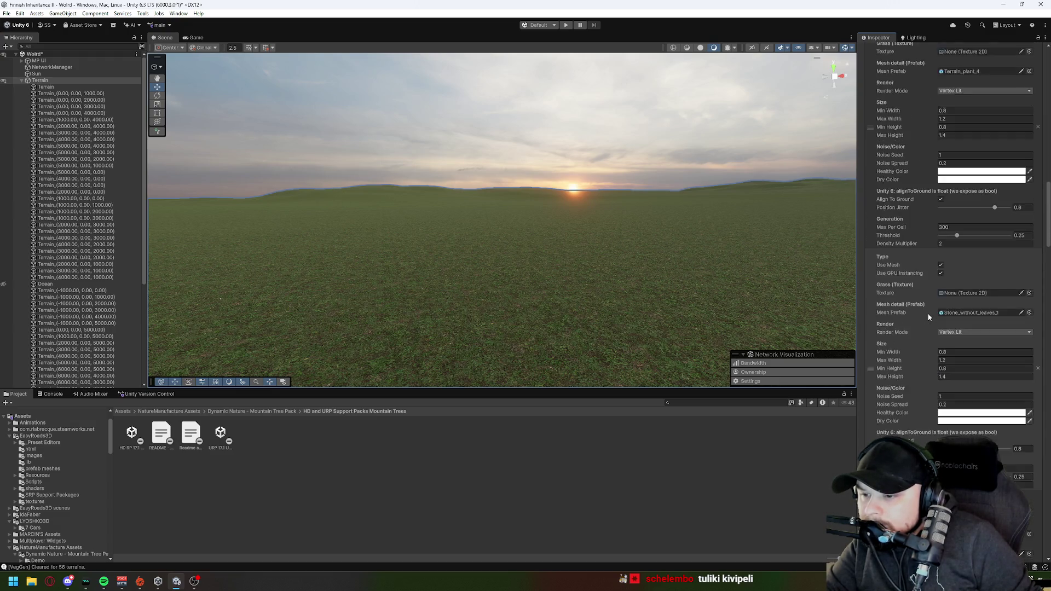
left_click(948, 313)
type("40")
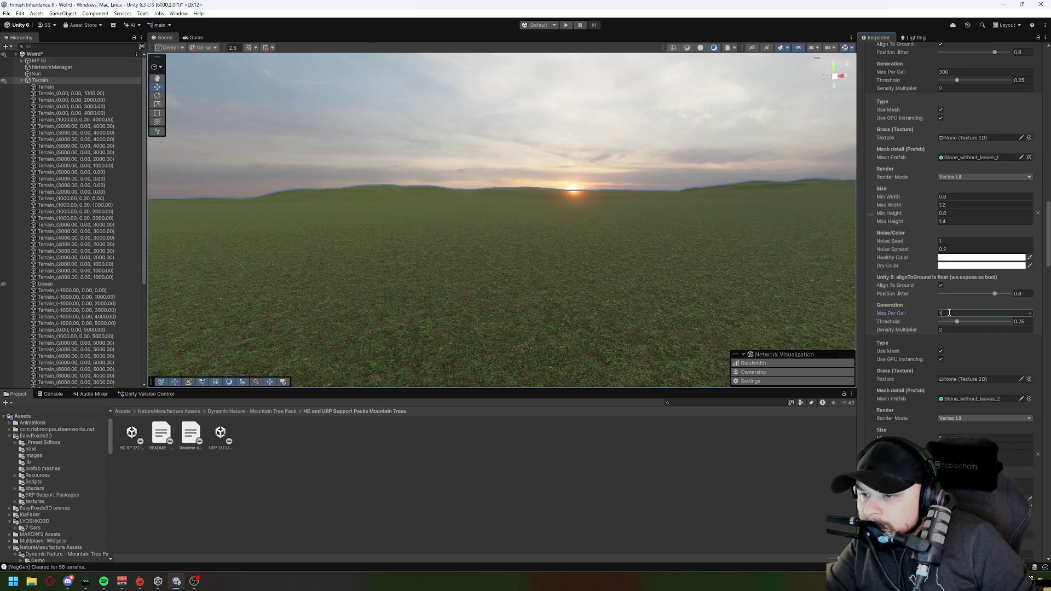
type("0")
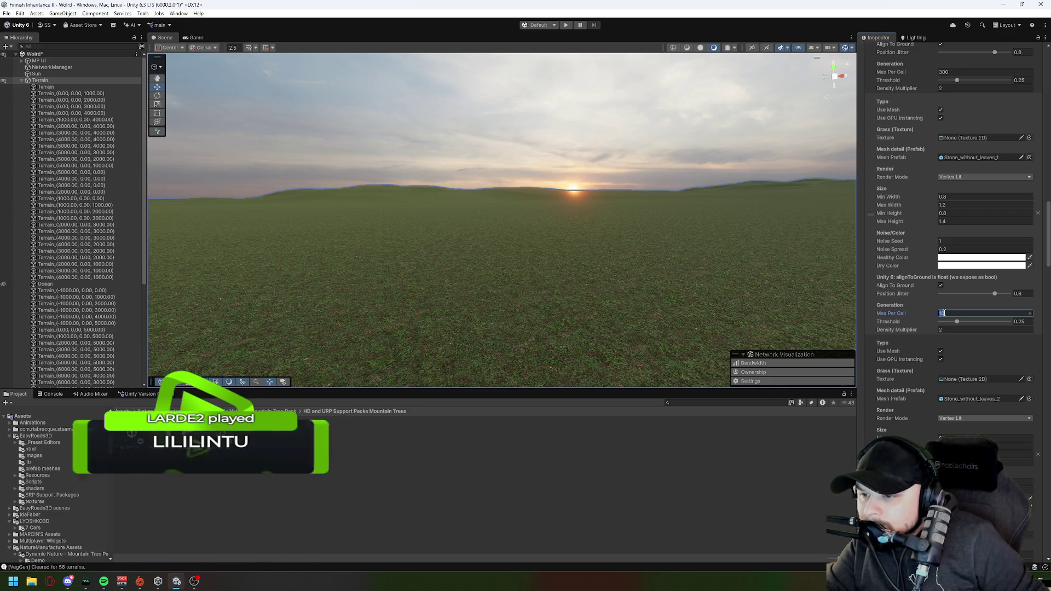
scroll(943, 312, "down", 2)
scroll(944, 312, "down", 3)
left_click(956, 377)
type("10")
scroll(956, 376, "down", 7)
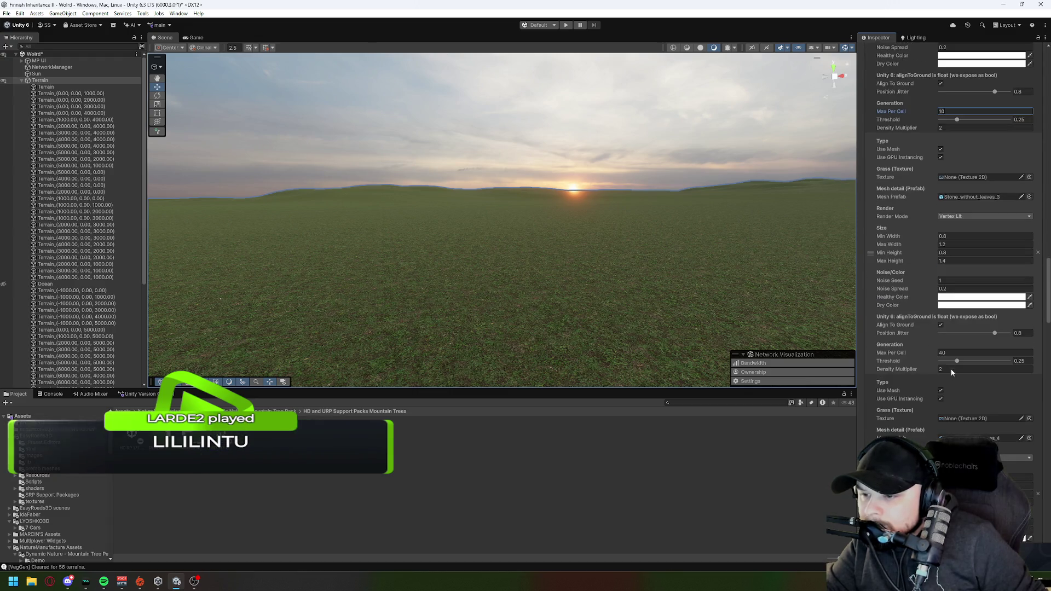
scroll(949, 353, "down", 6)
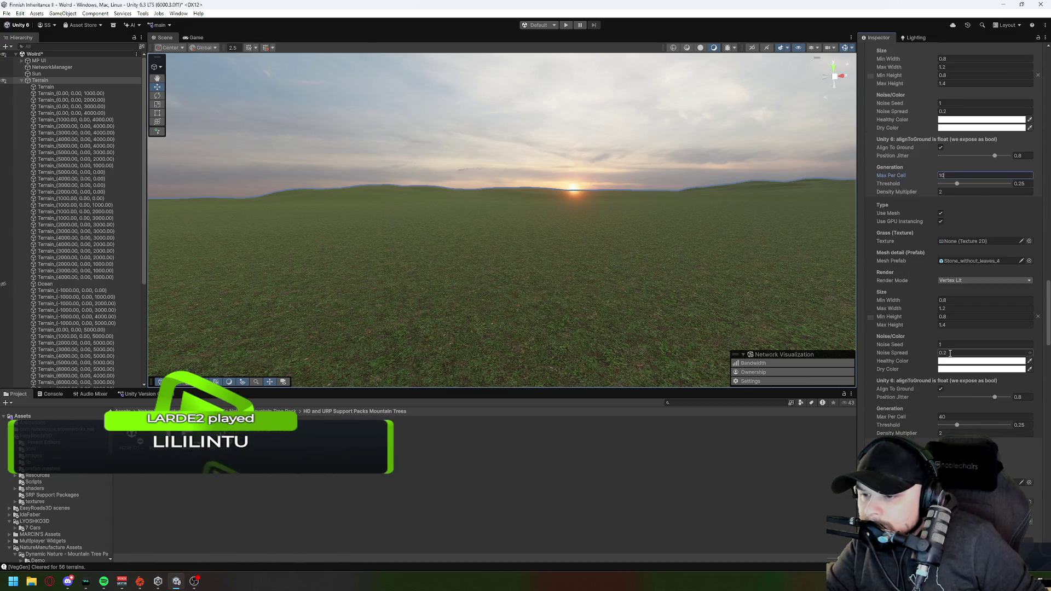
scroll(950, 353, "down", 5)
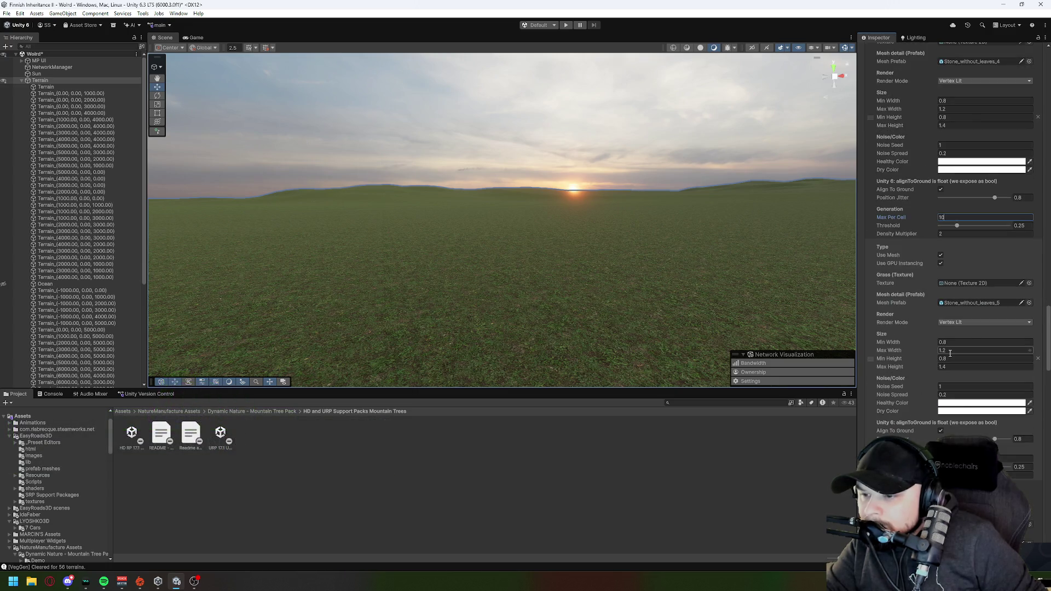
left_click(949, 370)
type("10")
scroll(950, 368, "down", 4)
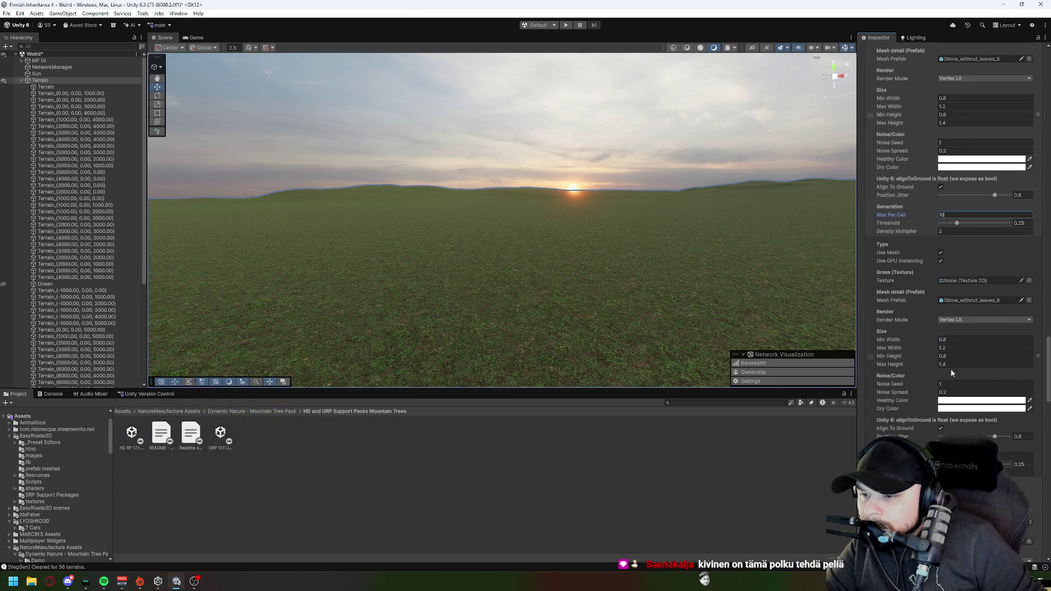
scroll(955, 405, "down", 2)
Step: Set Max Per Cell to 10 on the remaining first-page detail layers and commit the value
left_click(951, 391)
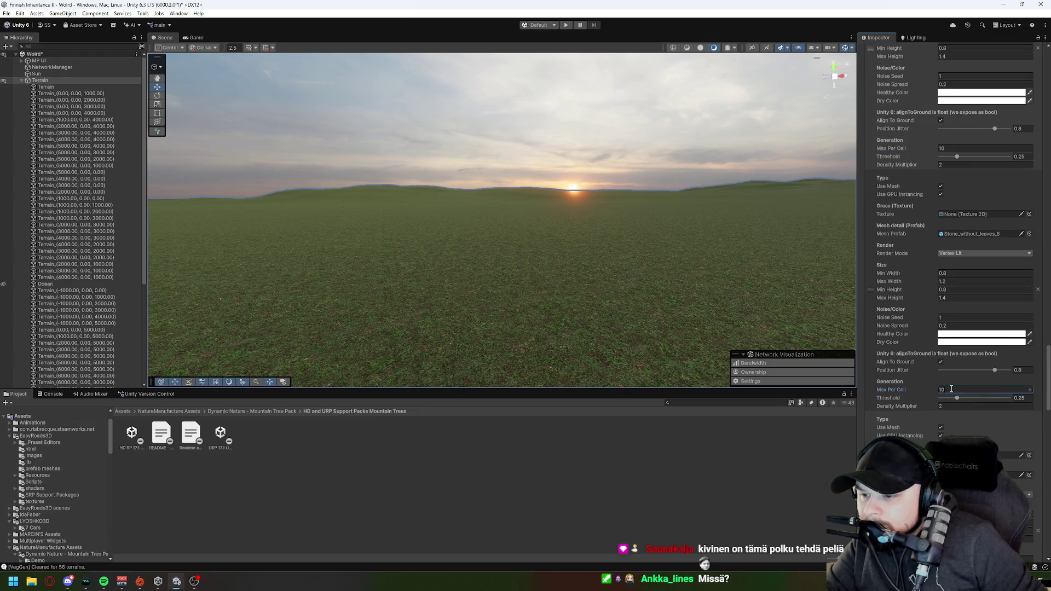
scroll(951, 389, "down", 4)
left_click(951, 454)
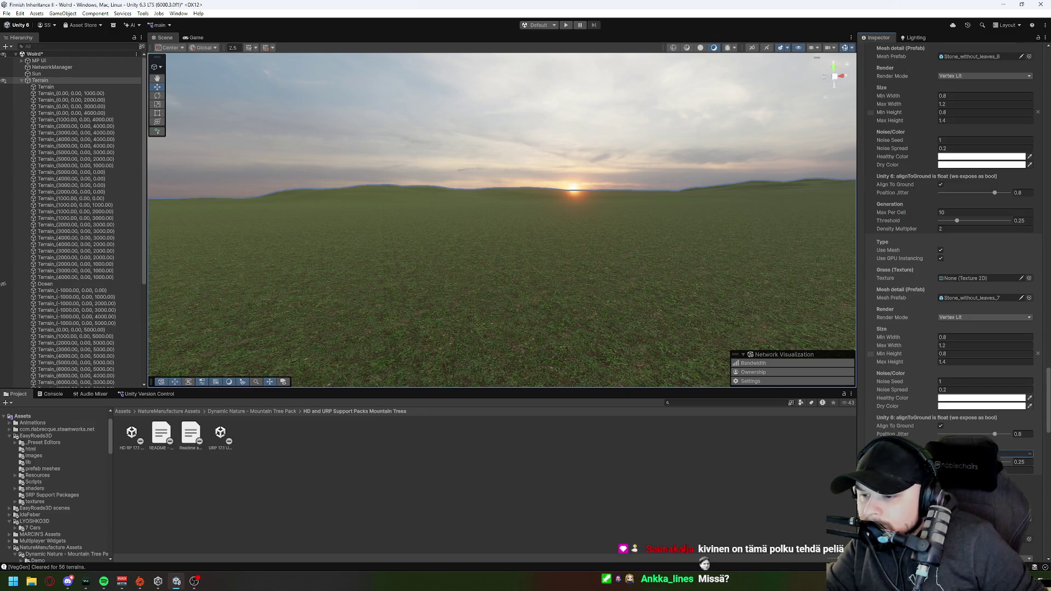
type("10")
scroll(951, 453, "down", 4)
scroll(950, 430, "down", 2)
left_click(950, 429)
type("10")
scroll(951, 429, "down", 4)
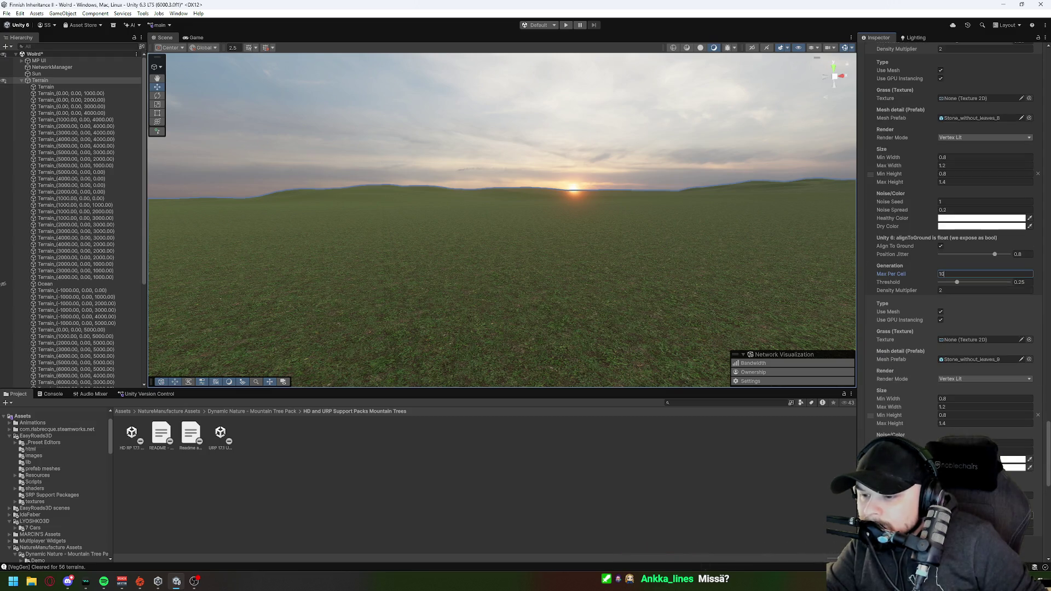
scroll(950, 426, "down", 4)
scroll(951, 426, "down", 3)
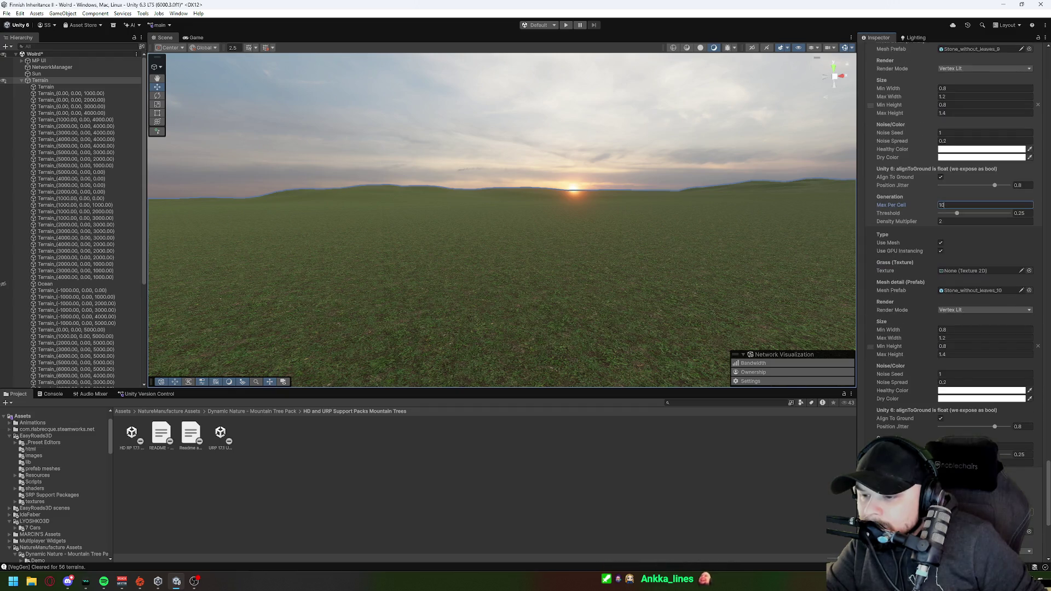
scroll(951, 427, "down", 5)
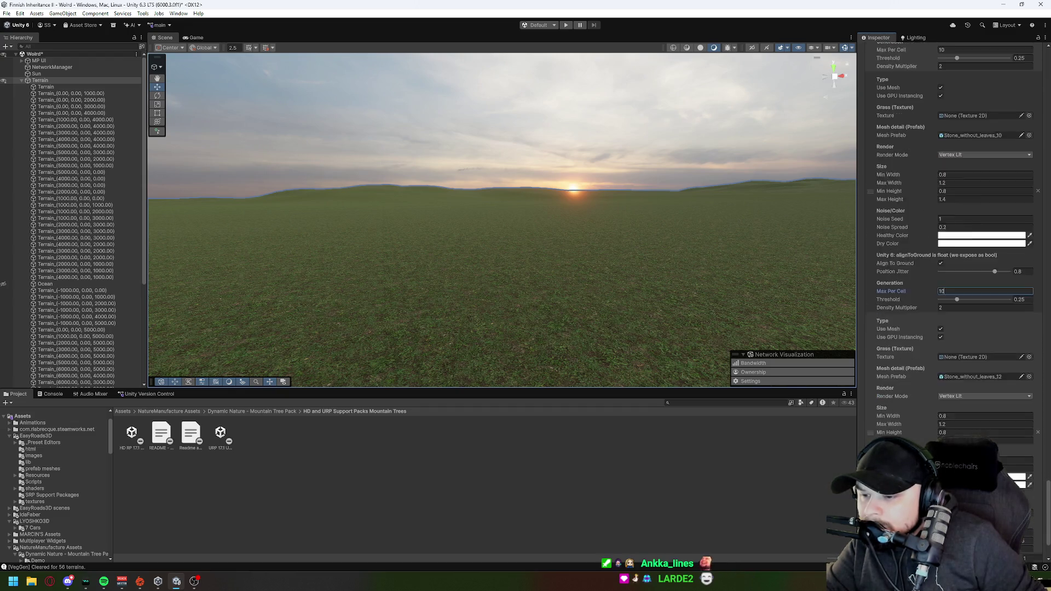
left_click(1012, 455)
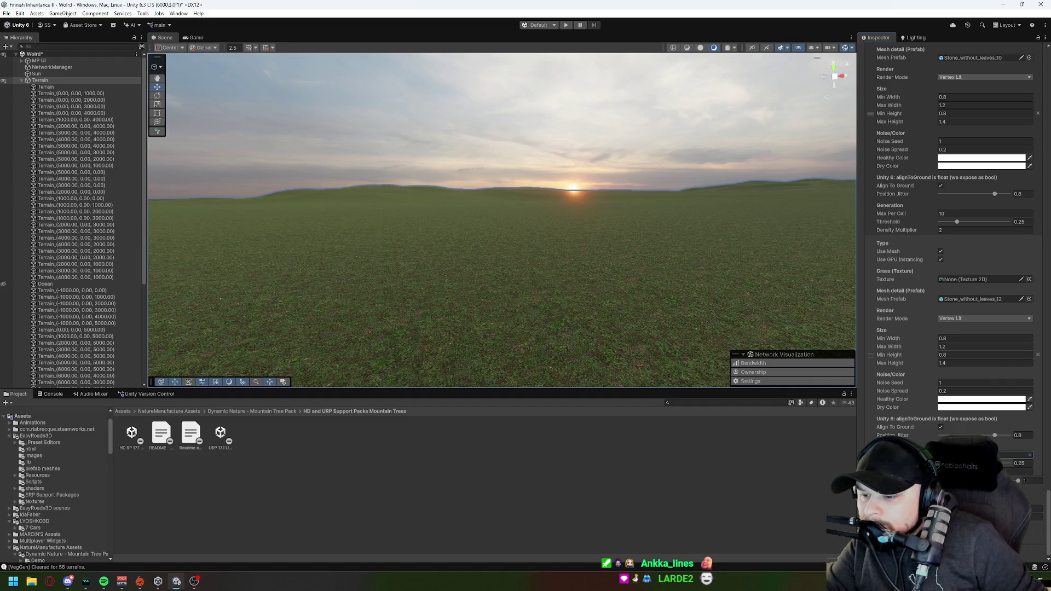
Step: On the second page of detail layers, commit the last Max Per Cell change to 10
left_click_drag(1046, 514, 1047, 51)
left_click(1019, 322)
scroll(947, 307, "down", 5)
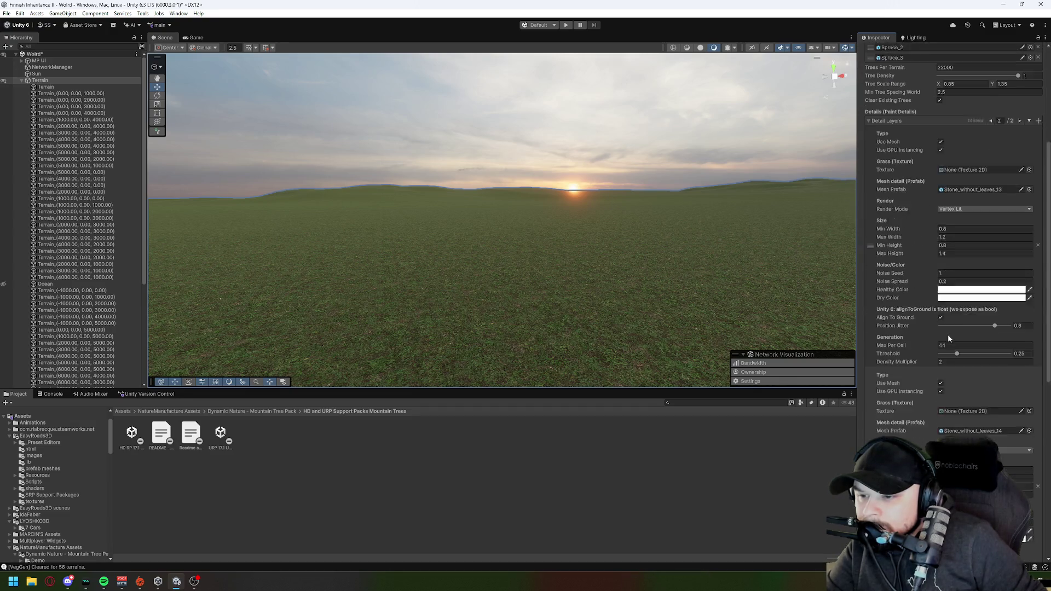
scroll(951, 332, "down", 1)
scroll(953, 328, "down", 8)
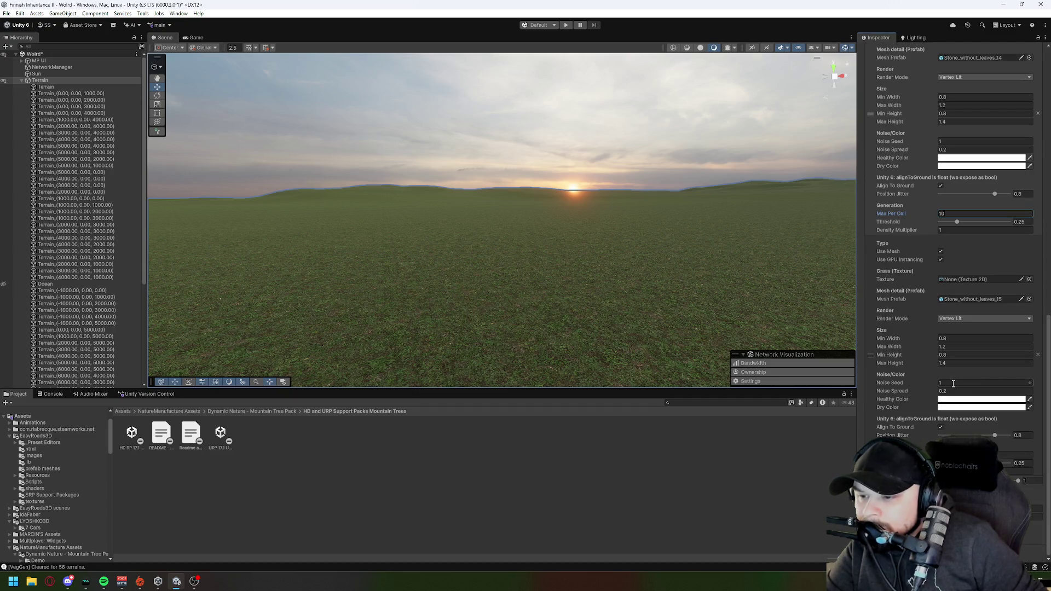
left_click(1012, 455)
Step: Change Trees Per Terrain from 22000 to 20000 and start regenerating vegetation
scroll(939, 382, "up", 15)
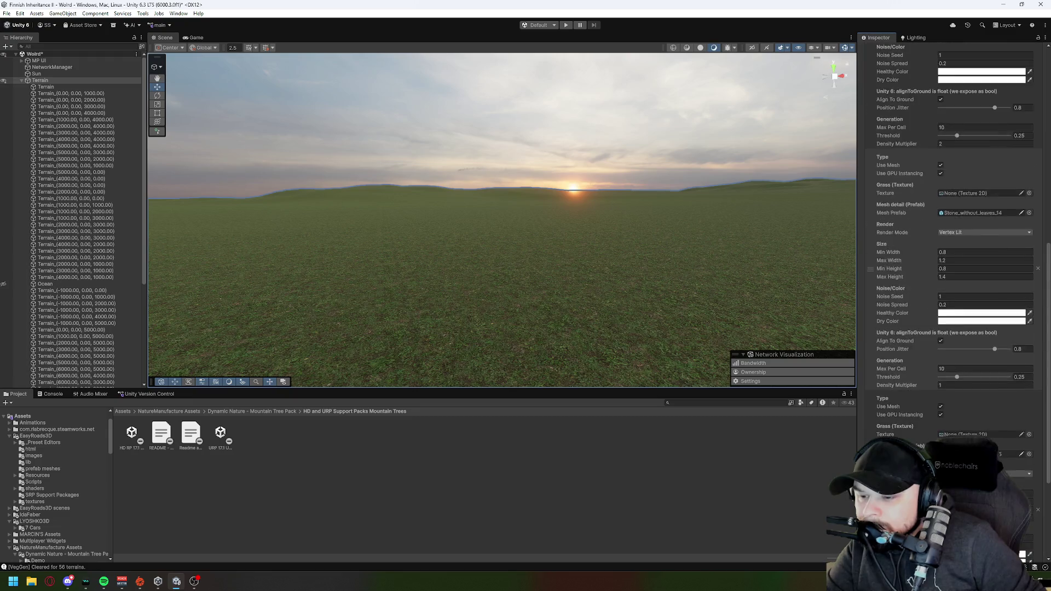
left_click(965, 267)
type("20000")
key("ctrl+g")
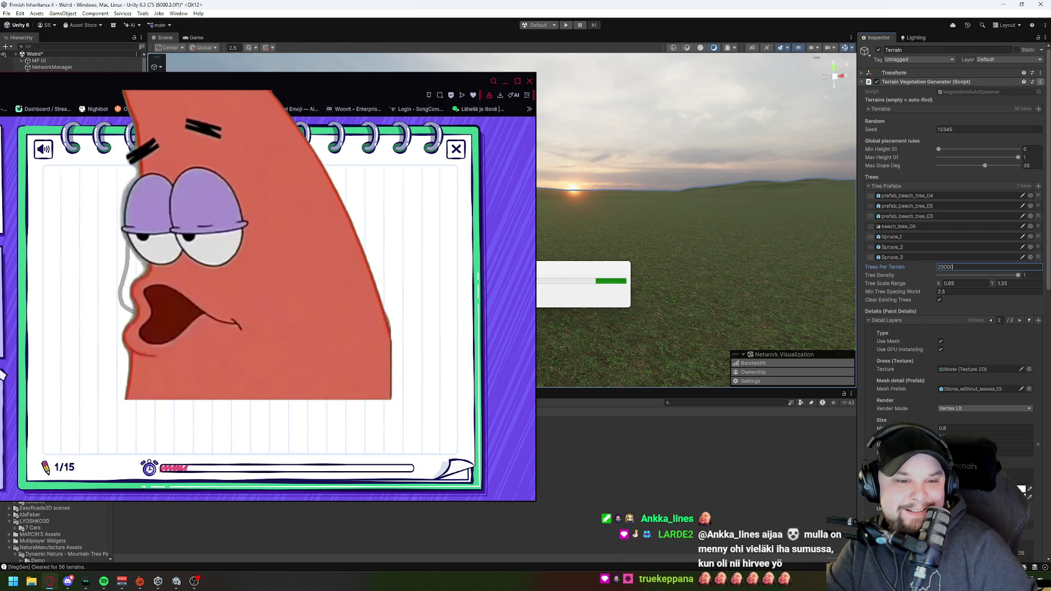
Step: Finish and fill the gray stone, continue to the next round, then draw and fill a green spruce
left_click_drag(305, 228, 261, 222)
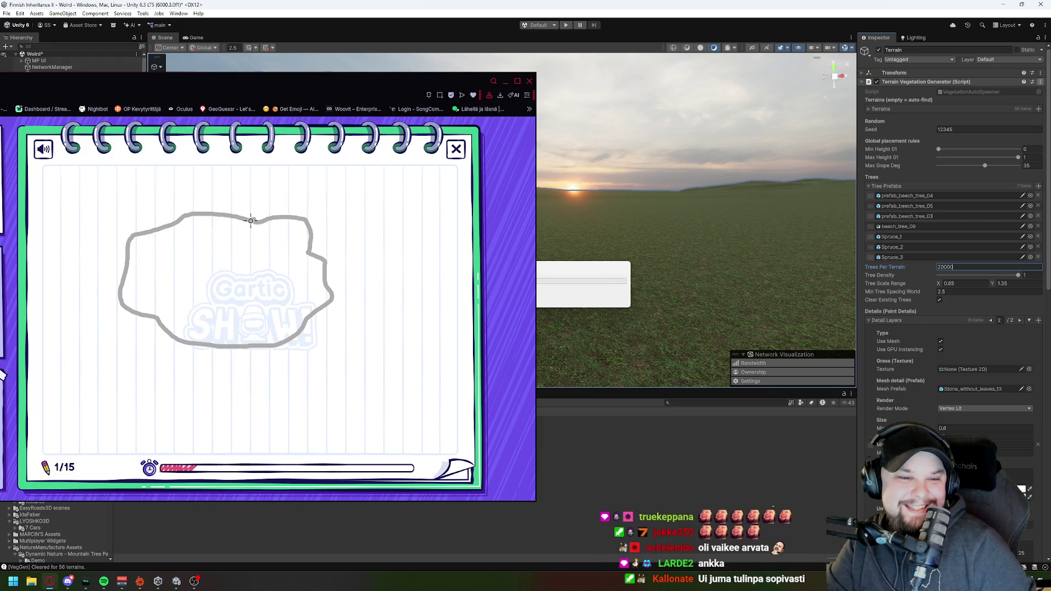
left_click(246, 274)
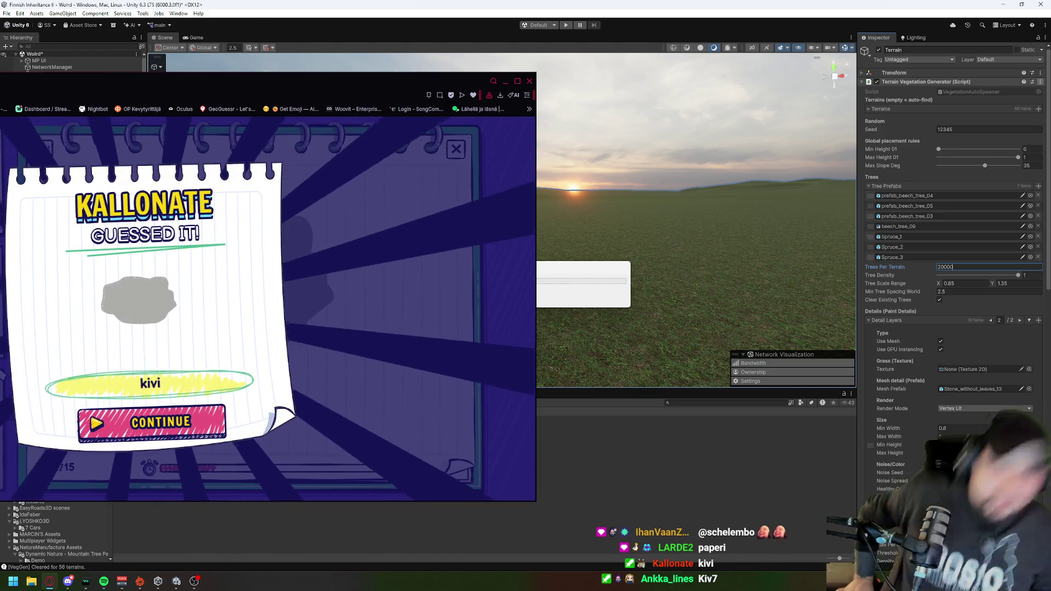
left_click(186, 440)
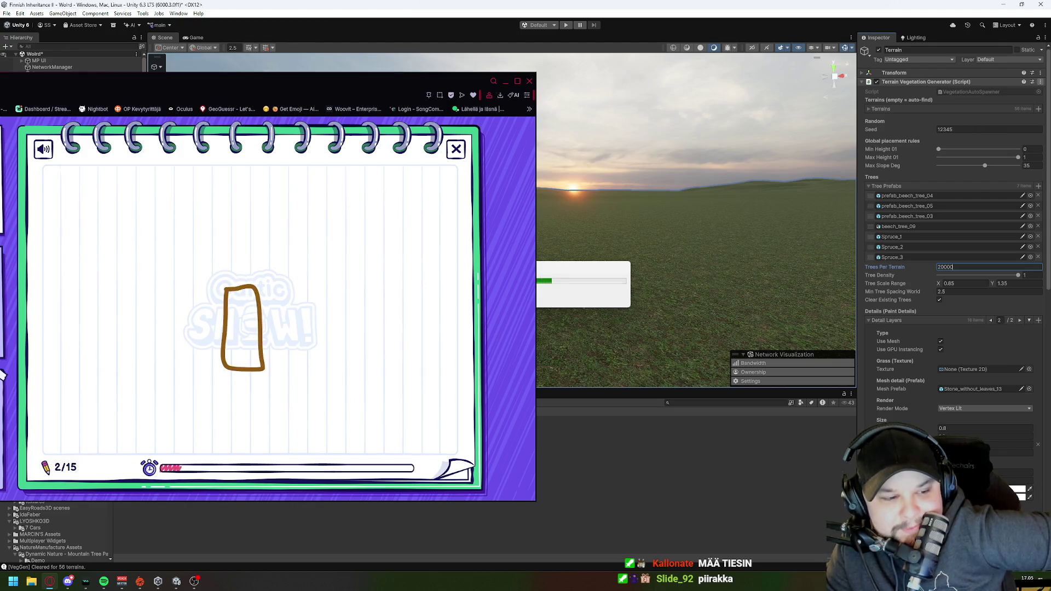
mouse_move(197, 329)
left_mouse_down()
mouse_move(222, 203)
mouse_move(255, 214)
mouse_move(281, 291)
mouse_move(279, 327)
mouse_move(257, 316)
left_mouse_up()
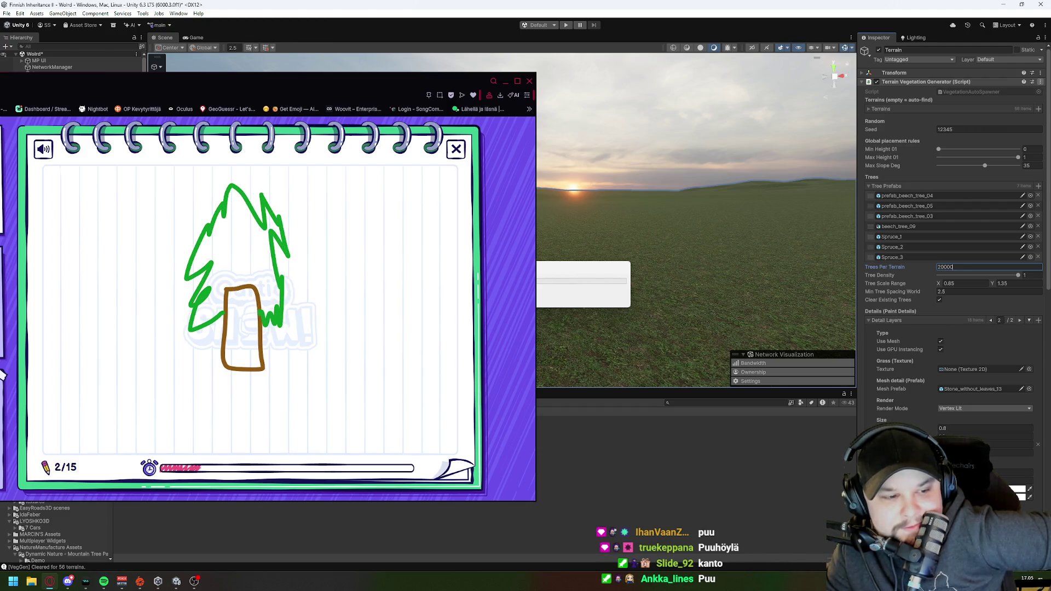
left_click(228, 224)
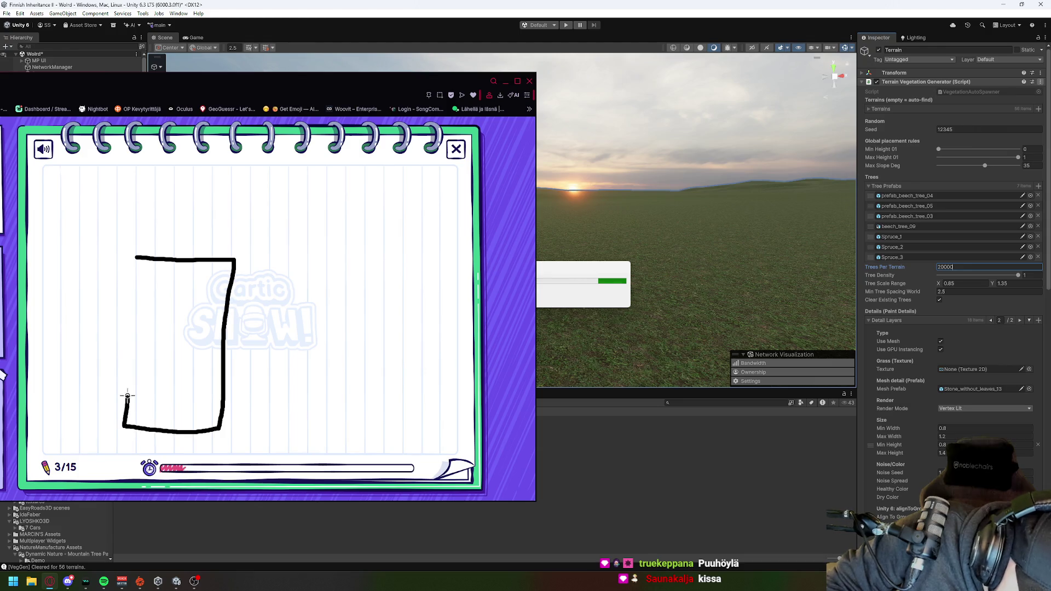
Step: Close the appliance rectangle, add a round shape inside, and write letters and a word around it
mouse_move(127, 308)
left_mouse_down()
mouse_move(135, 256)
mouse_move(216, 293)
mouse_move(149, 292)
mouse_move(144, 281)
left_mouse_up()
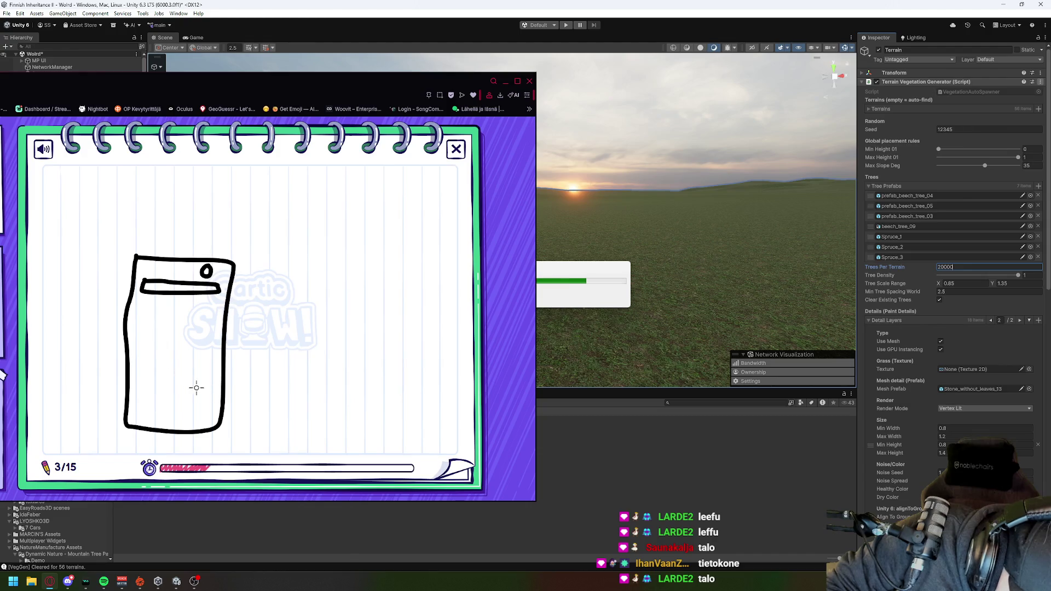
mouse_move(186, 351)
left_mouse_down()
mouse_move(132, 383)
mouse_move(200, 359)
mouse_move(179, 347)
mouse_move(185, 386)
mouse_move(148, 384)
left_mouse_up()
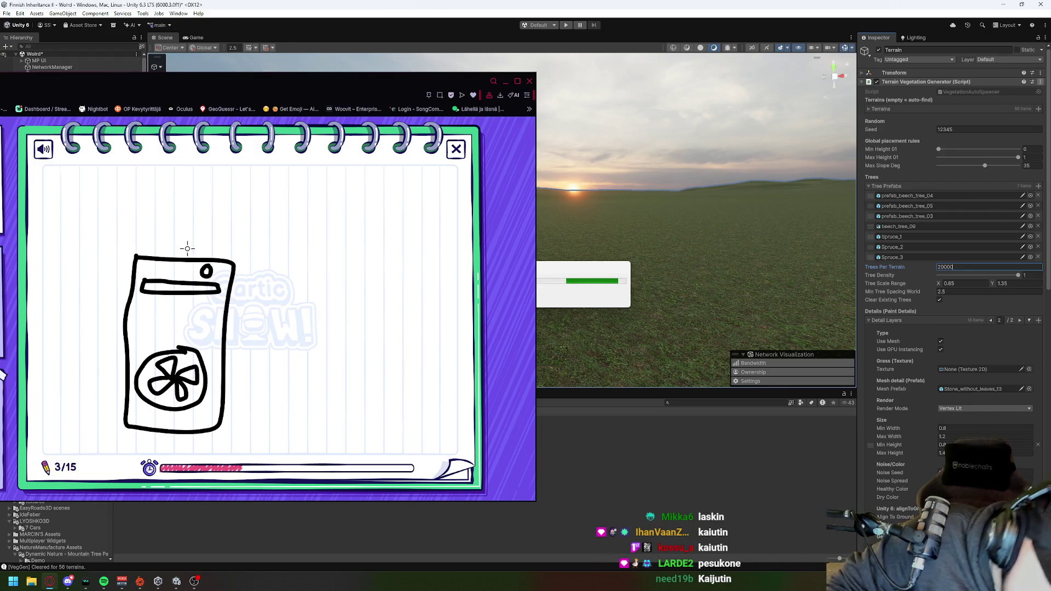
mouse_move(269, 199)
left_mouse_down()
mouse_move(279, 234)
mouse_move(373, 207)
mouse_move(378, 240)
mouse_move(412, 217)
mouse_move(441, 238)
mouse_move(450, 227)
mouse_move(453, 241)
left_mouse_up()
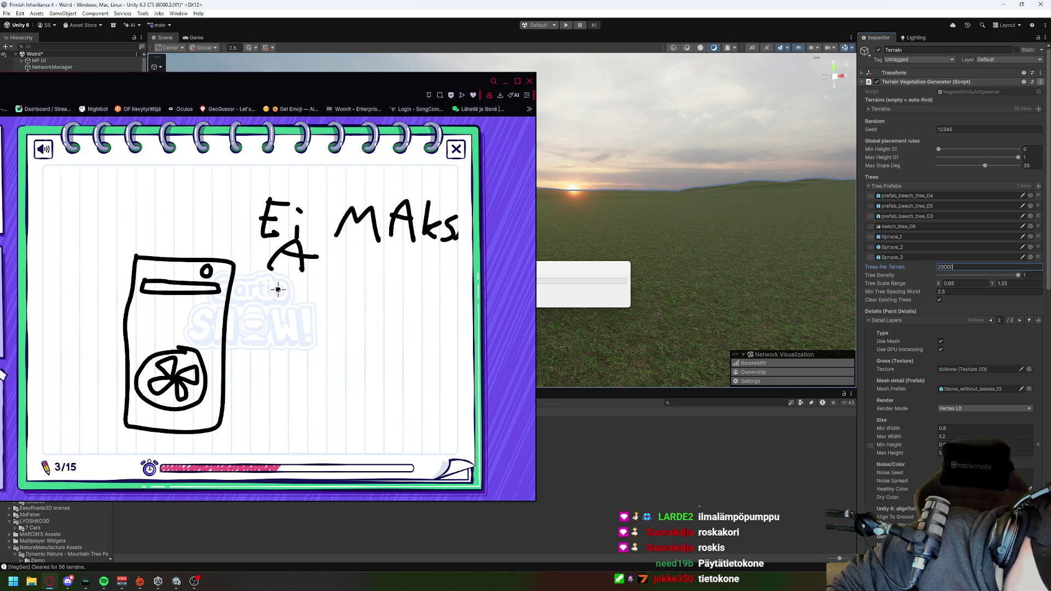
mouse_move(275, 289)
left_mouse_down()
mouse_move(282, 311)
mouse_move(333, 328)
left_mouse_up()
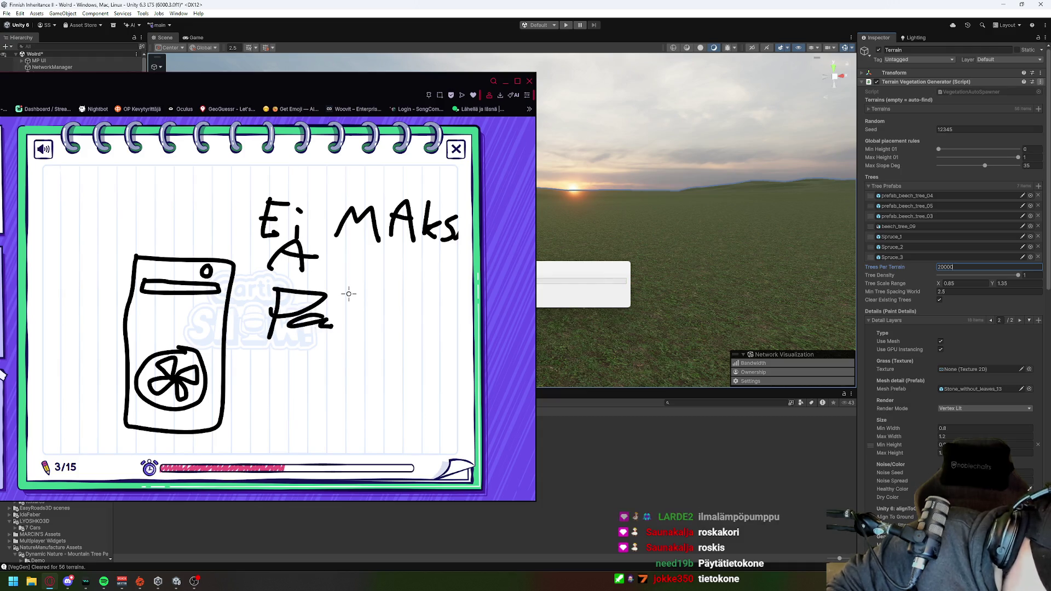
left_click_drag(347, 293, 343, 338)
left_click_drag(394, 313, 392, 316)
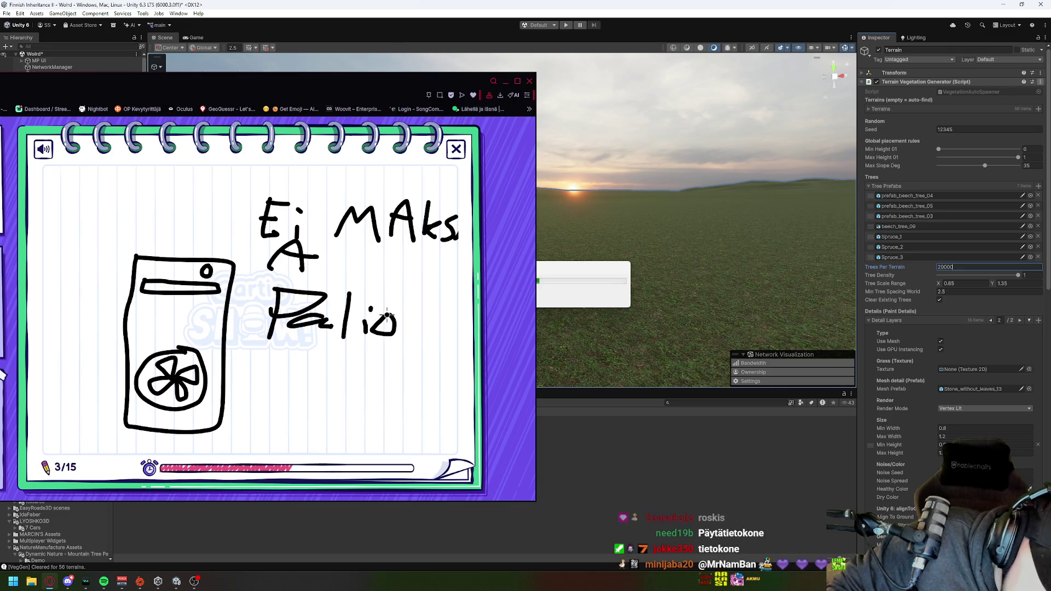
Step: Add a long line, an arrow, 'Laina!' and the underlined '20e/kk' price
left_click_drag(225, 348, 444, 363)
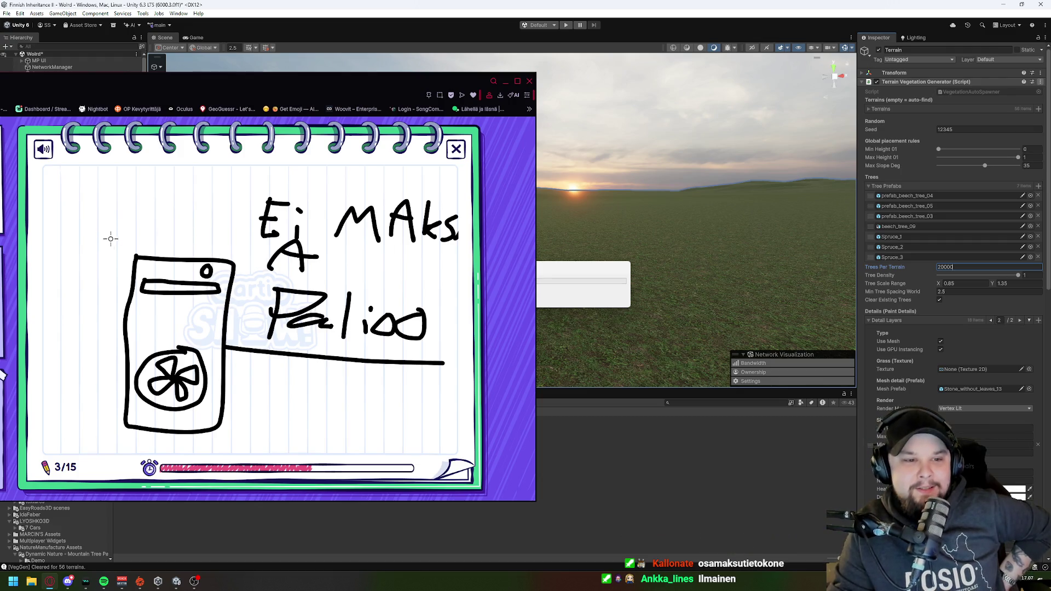
mouse_move(117, 235)
left_mouse_down()
mouse_move(130, 250)
mouse_move(142, 236)
left_mouse_up()
mouse_move(77, 175)
left_mouse_down()
mouse_move(86, 200)
mouse_move(108, 198)
mouse_move(127, 181)
mouse_move(158, 192)
left_mouse_up()
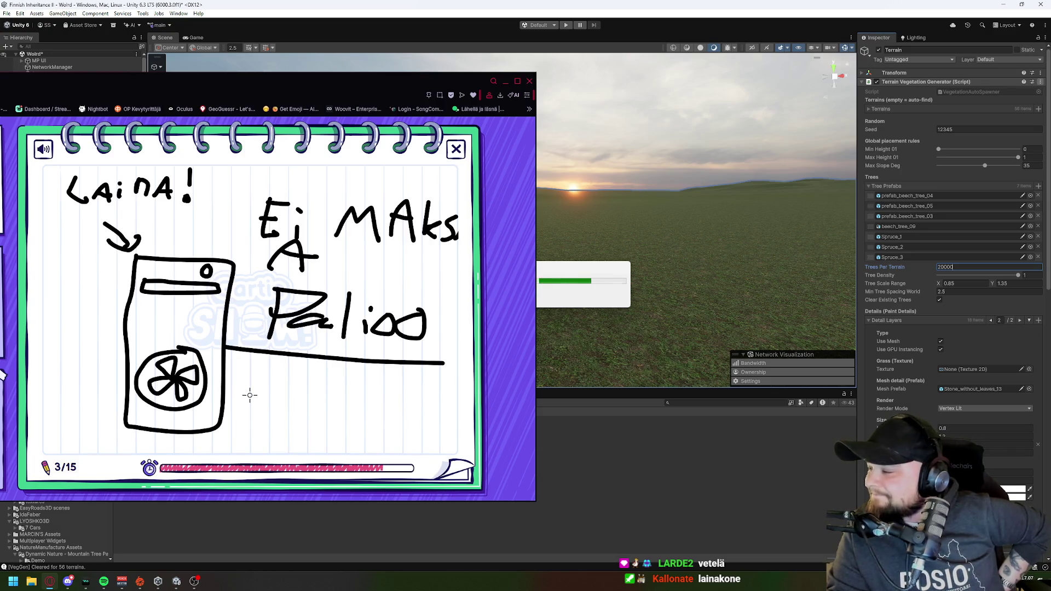
left_click_drag(257, 375, 275, 393)
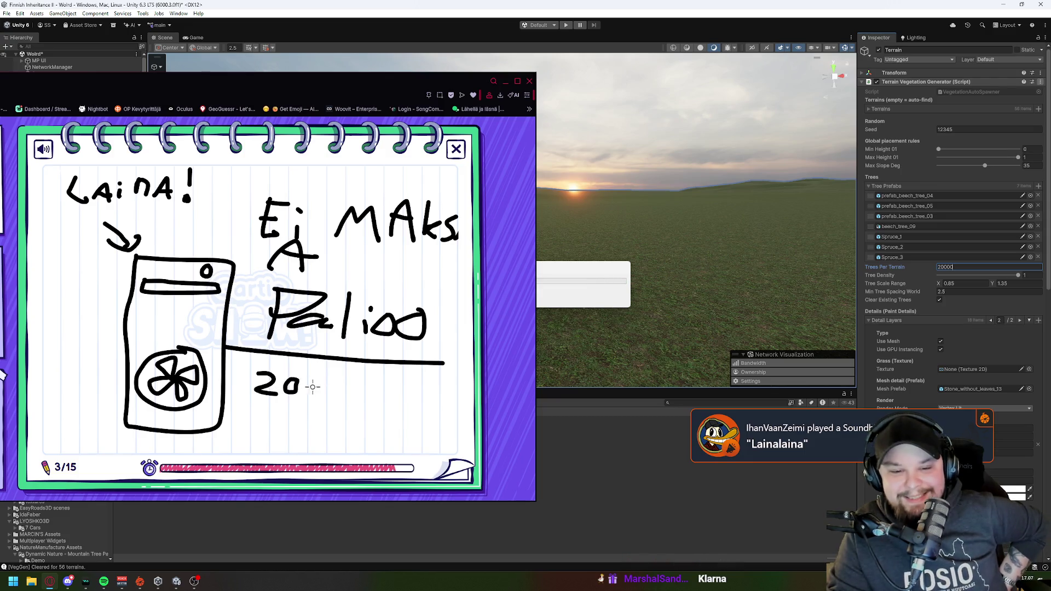
left_click_drag(348, 374, 327, 402)
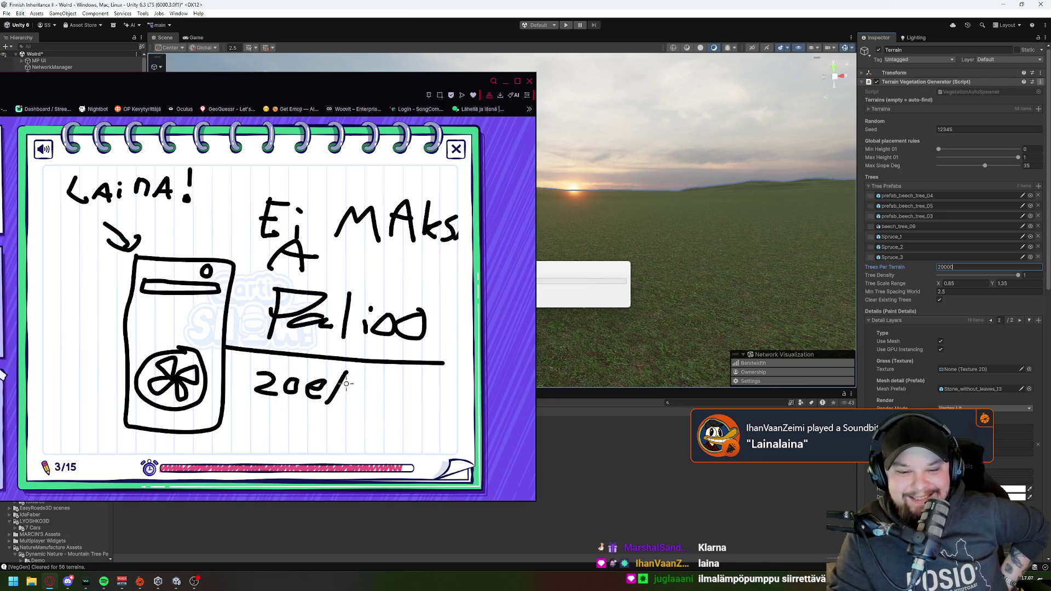
mouse_move(243, 421)
left_mouse_down()
mouse_move(391, 414)
mouse_move(332, 418)
left_mouse_up()
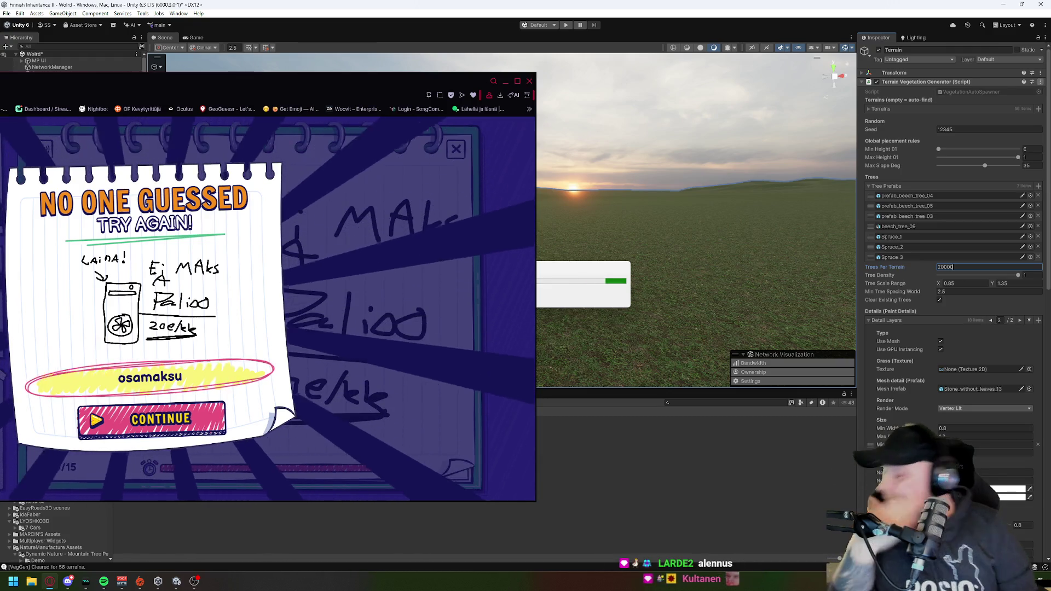
Step: Dismiss the 'No one guessed' card and draw a long green ground line for round 4
left_click(144, 418)
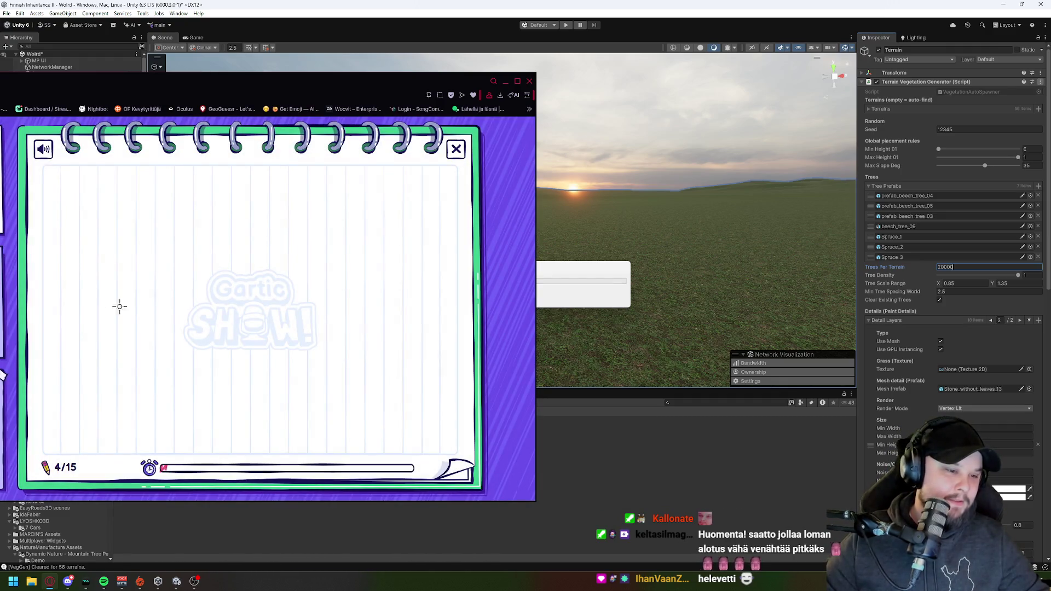
mouse_move(77, 356)
left_mouse_down()
mouse_move(265, 315)
mouse_move(457, 331)
left_mouse_up()
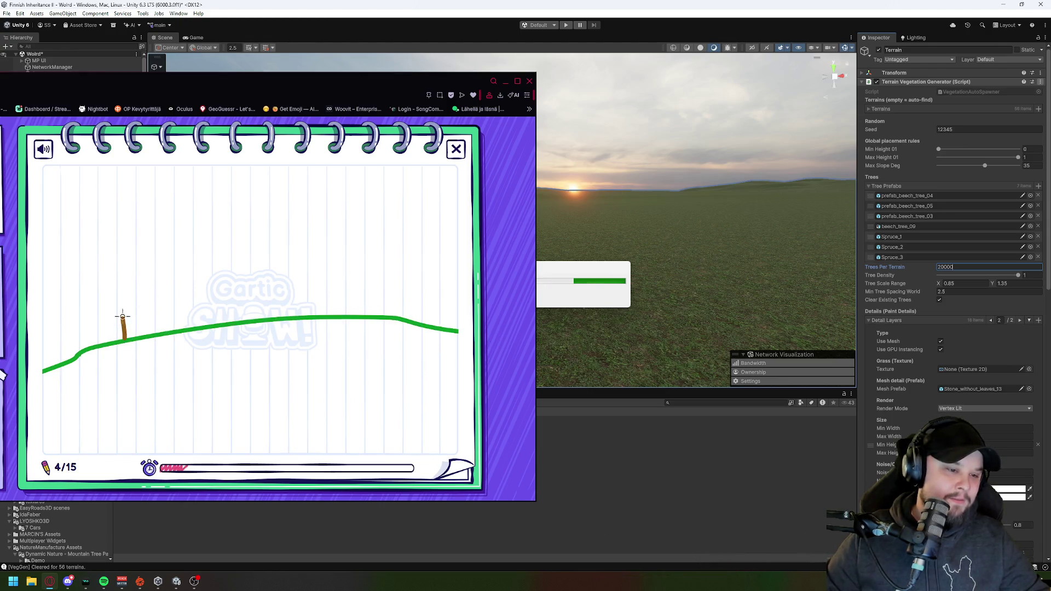
Step: Draw brown tree trunks and grey stones along the green hillside
left_click_drag(174, 331, 178, 305)
mouse_move(298, 319)
left_mouse_down()
mouse_move(326, 292)
mouse_move(383, 296)
left_mouse_up()
left_click_drag(397, 319, 415, 296)
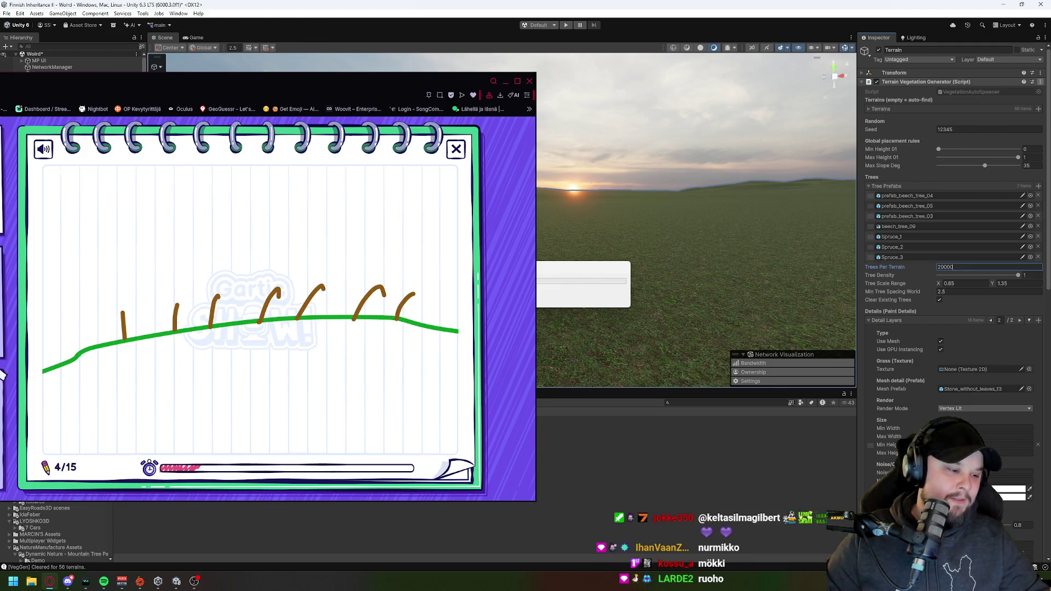
left_click_drag(132, 338, 198, 323)
left_click_drag(269, 319, 351, 298)
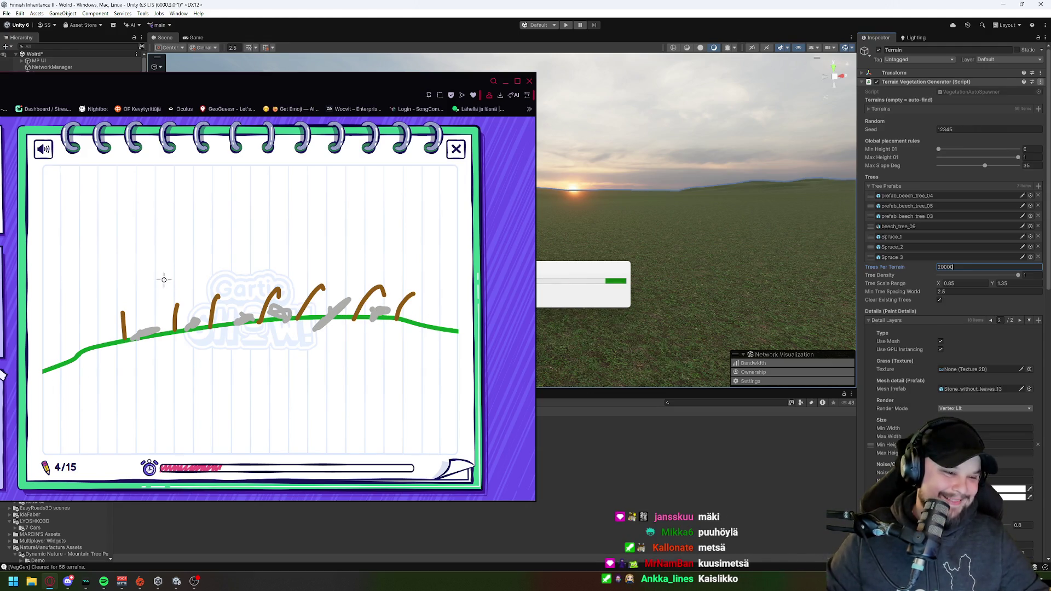
Step: Add green foliage to the trees and start a capital F above them
mouse_move(125, 314)
left_mouse_down()
mouse_move(115, 322)
mouse_move(117, 301)
left_mouse_up()
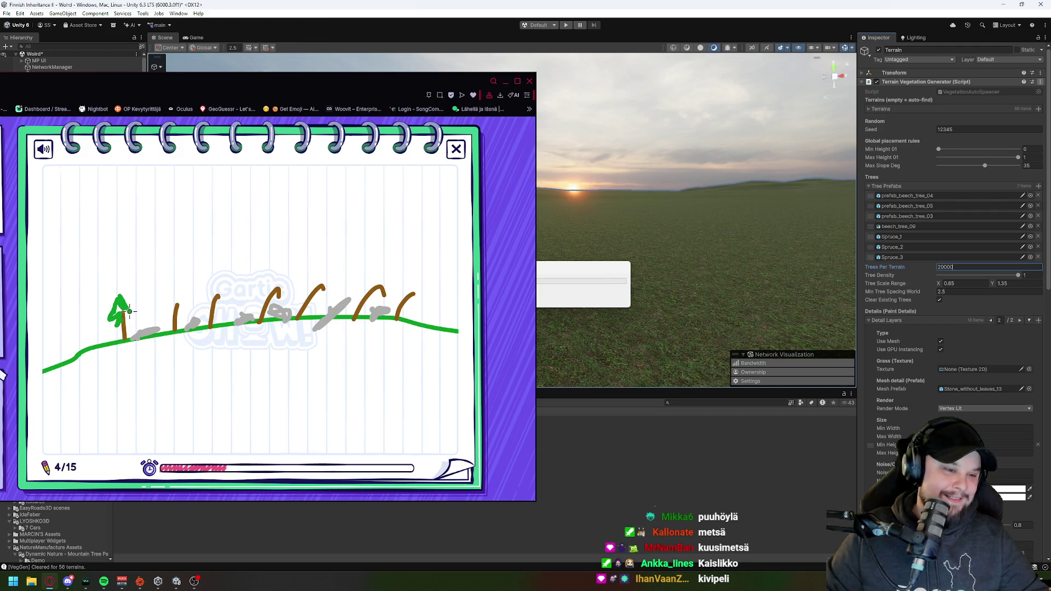
mouse_move(171, 324)
left_mouse_down()
mouse_move(181, 298)
mouse_move(179, 310)
mouse_move(273, 283)
mouse_move(316, 280)
mouse_move(327, 293)
mouse_move(418, 282)
mouse_move(407, 295)
left_mouse_up()
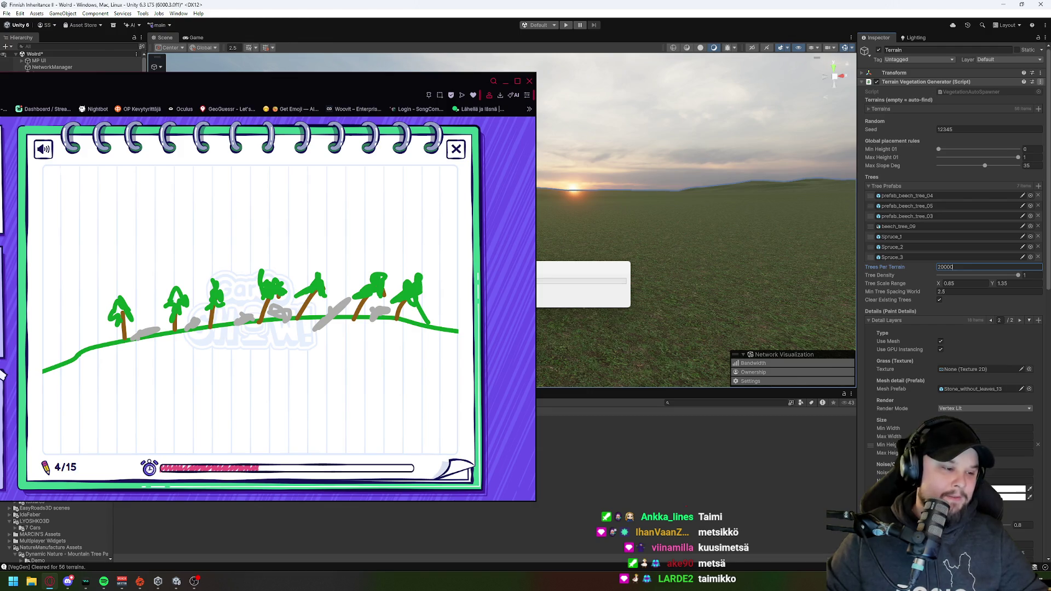
mouse_move(112, 170)
left_mouse_down()
mouse_move(100, 208)
mouse_move(128, 174)
left_mouse_up()
left_click_drag(96, 188, 132, 187)
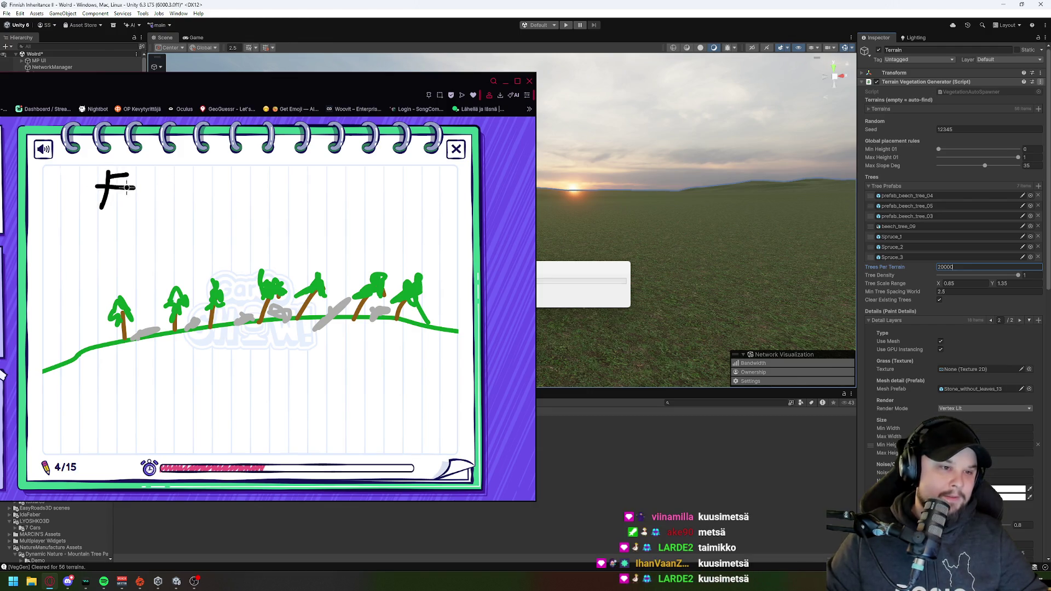
Step: Finish handwriting 'Finnish inheritance 2' above the trees and underline the title
left_click(204, 187)
left_click_drag(202, 195, 270, 208)
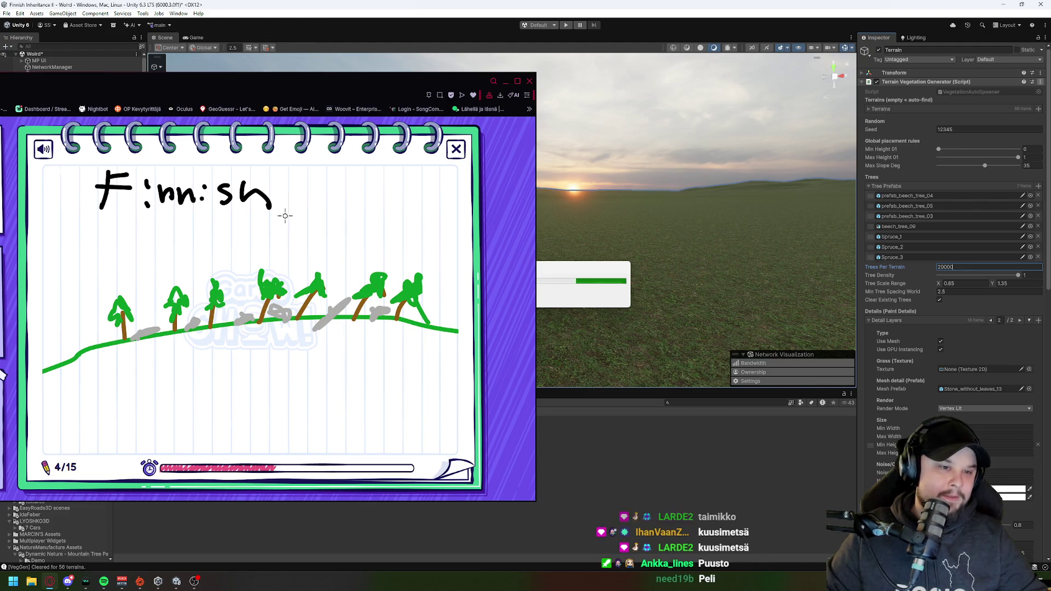
mouse_move(181, 240)
left_mouse_down()
mouse_move(204, 254)
mouse_move(241, 231)
mouse_move(254, 245)
left_mouse_up()
mouse_move(268, 212)
left_mouse_down()
mouse_move(271, 243)
mouse_move(290, 225)
mouse_move(356, 224)
mouse_move(368, 234)
left_mouse_up()
mouse_move(378, 195)
left_mouse_down()
mouse_move(392, 230)
mouse_move(426, 238)
left_mouse_up()
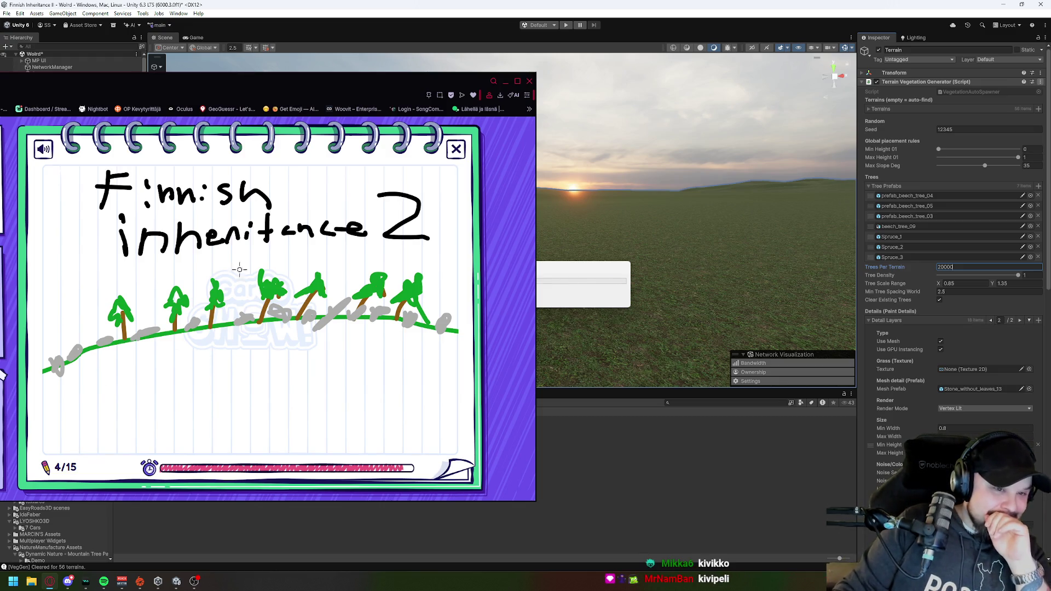
left_click_drag(89, 274, 422, 261)
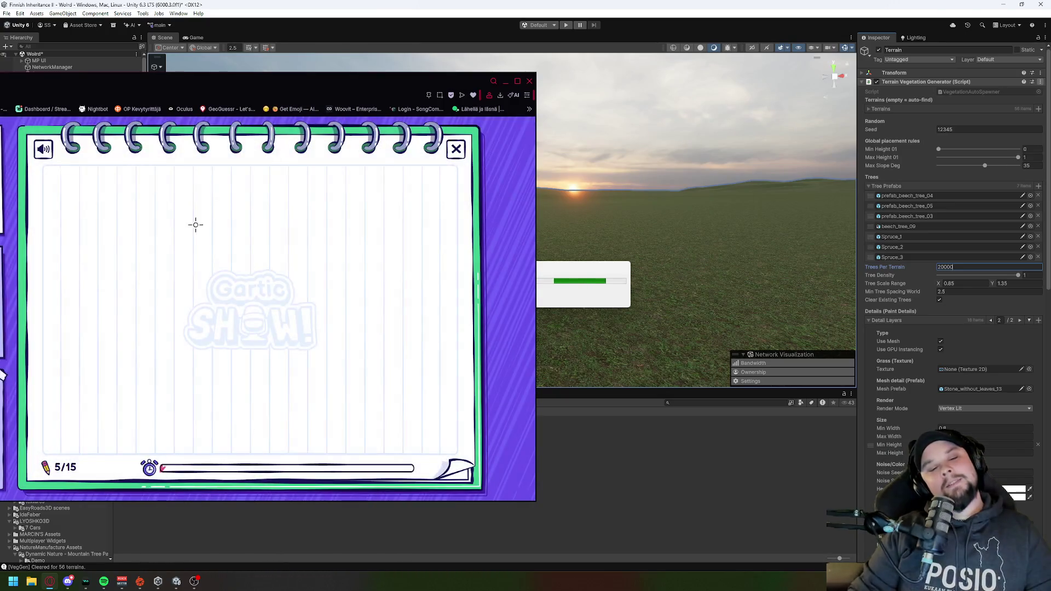
Step: Handwrite the title 'LATAA terrain' at the top of the canvas
left_click_drag(227, 208, 243, 250)
left_click_drag(216, 230, 232, 228)
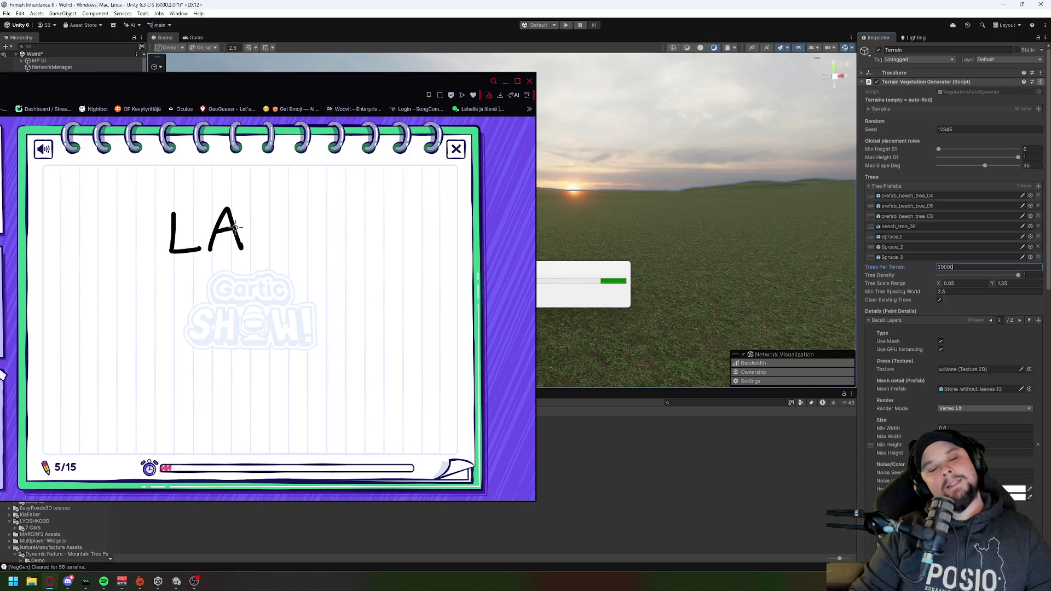
left_click_drag(293, 245, 365, 243)
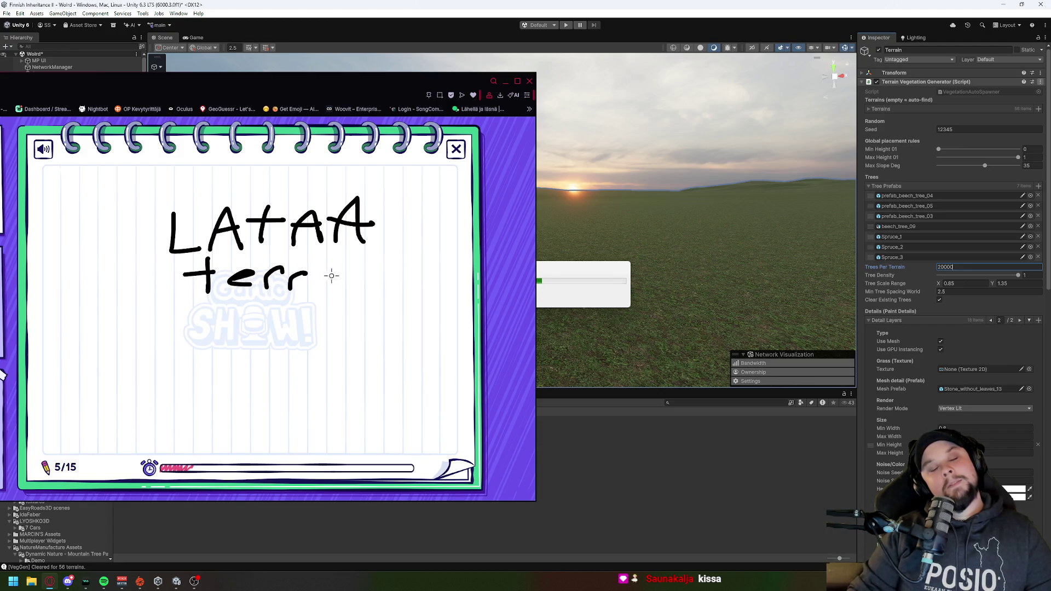
left_click_drag(329, 272, 414, 296)
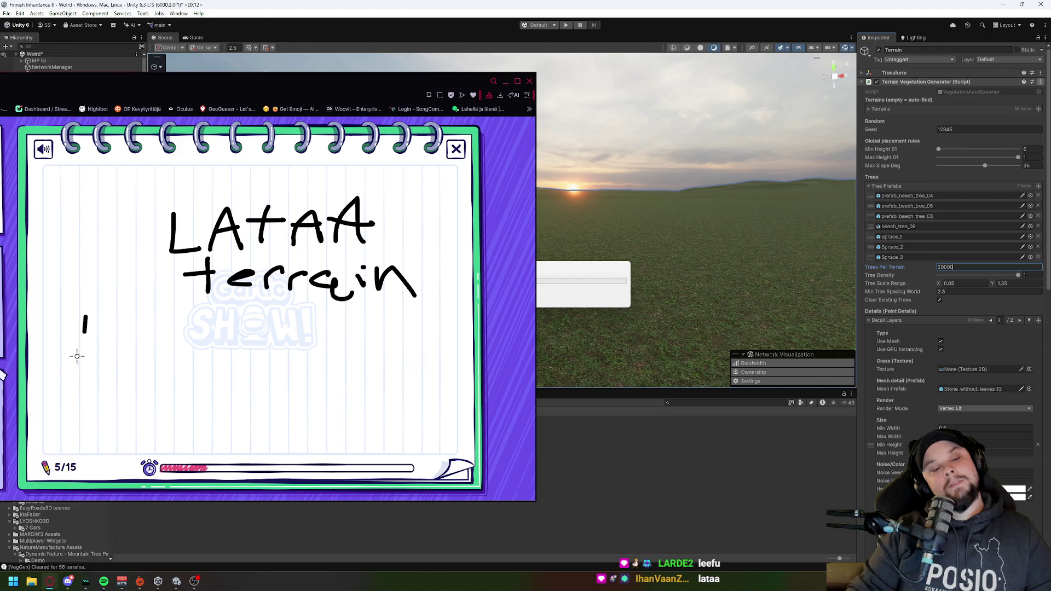
Step: Draw a loading bar labelled 1 to 100 with its start filled green
left_click_drag(79, 344, 412, 347)
mouse_move(418, 385)
left_mouse_down()
mouse_move(247, 385)
mouse_move(67, 369)
left_mouse_up()
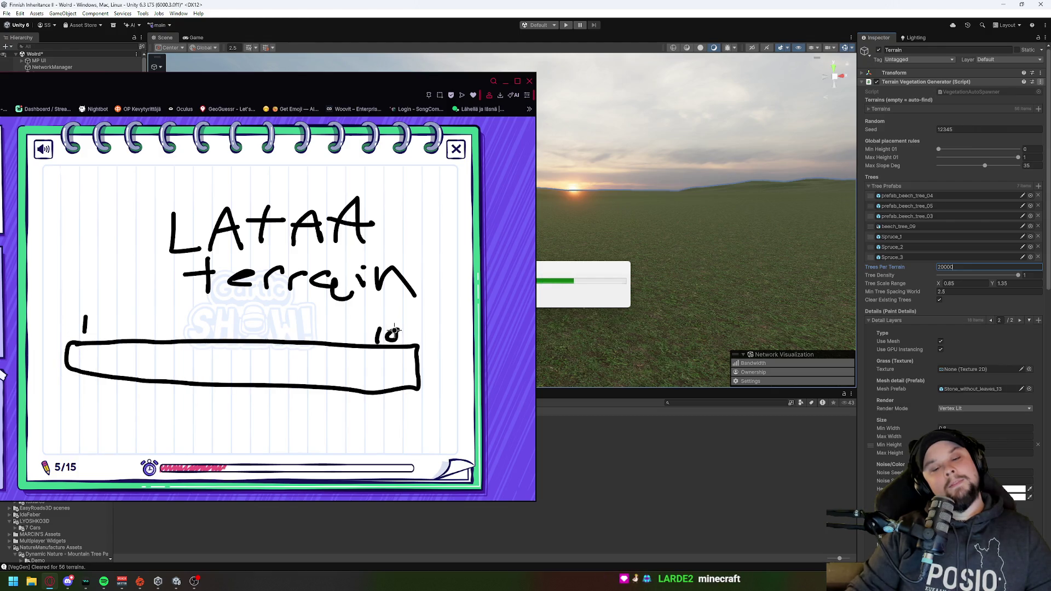
left_click_drag(403, 335, 410, 330)
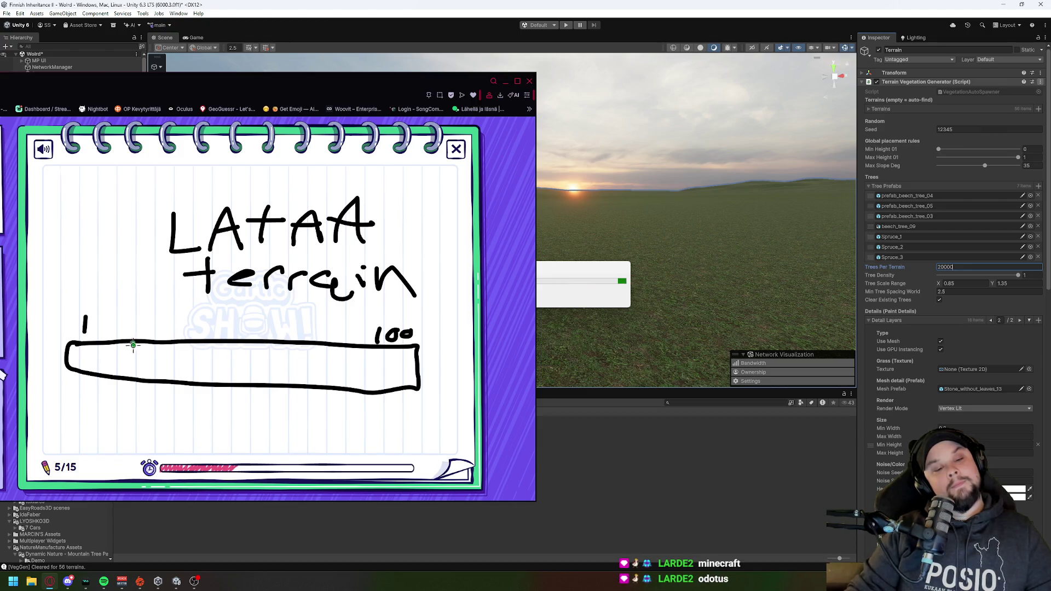
left_click_drag(128, 374, 94, 371)
left_click(85, 358)
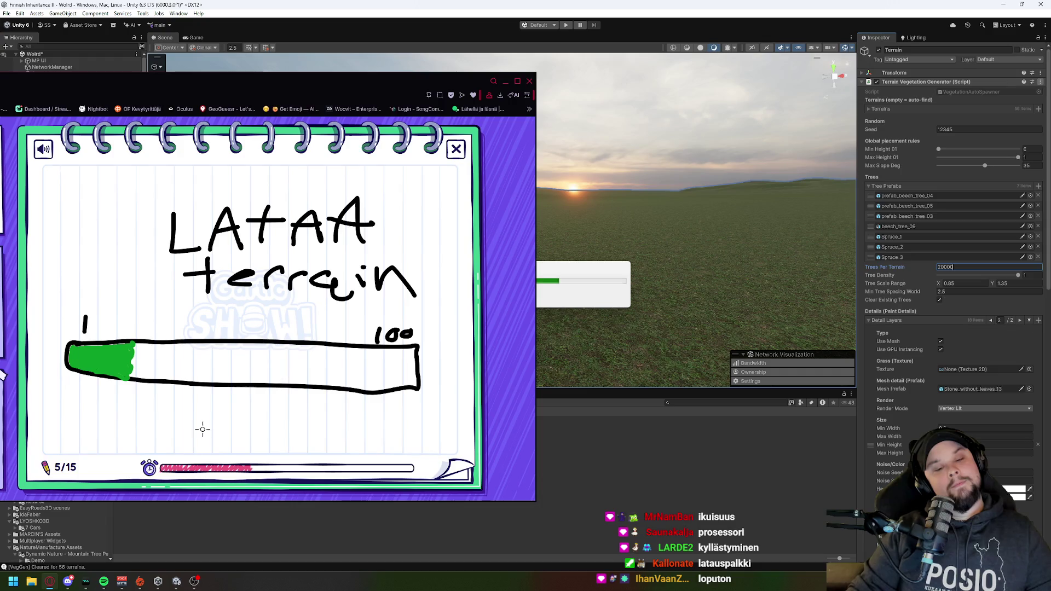
left_click_drag(237, 404, 210, 401)
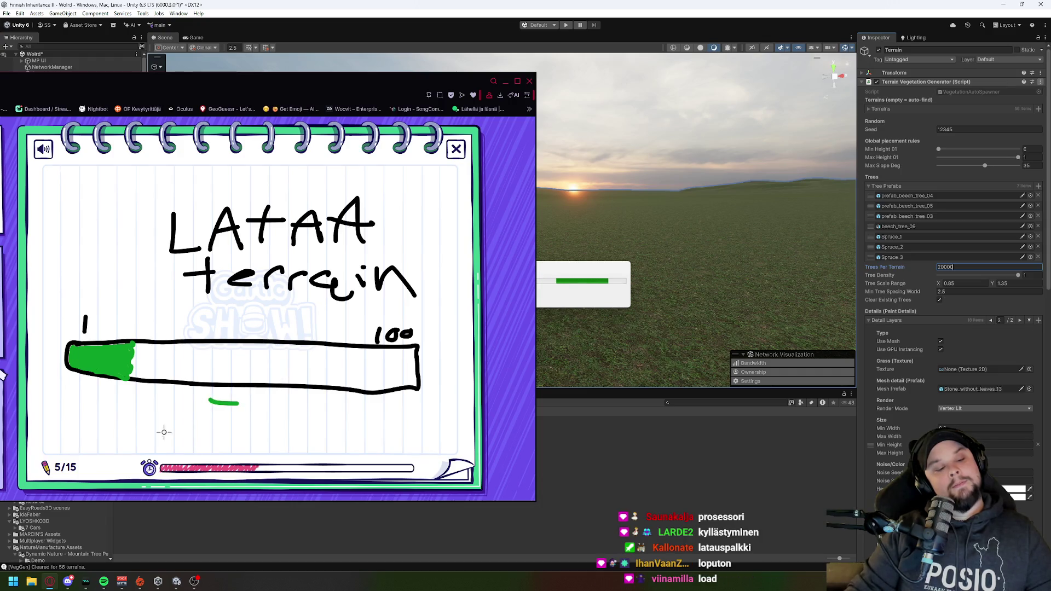
key("ctrl+z")
Step: Write and underline the caption '5 tuntiA' below the bar, then dismiss the round result
mouse_move(198, 398)
left_mouse_down()
mouse_move(177, 410)
mouse_move(223, 427)
mouse_move(257, 420)
left_mouse_up()
left_click_drag(269, 408, 283, 404)
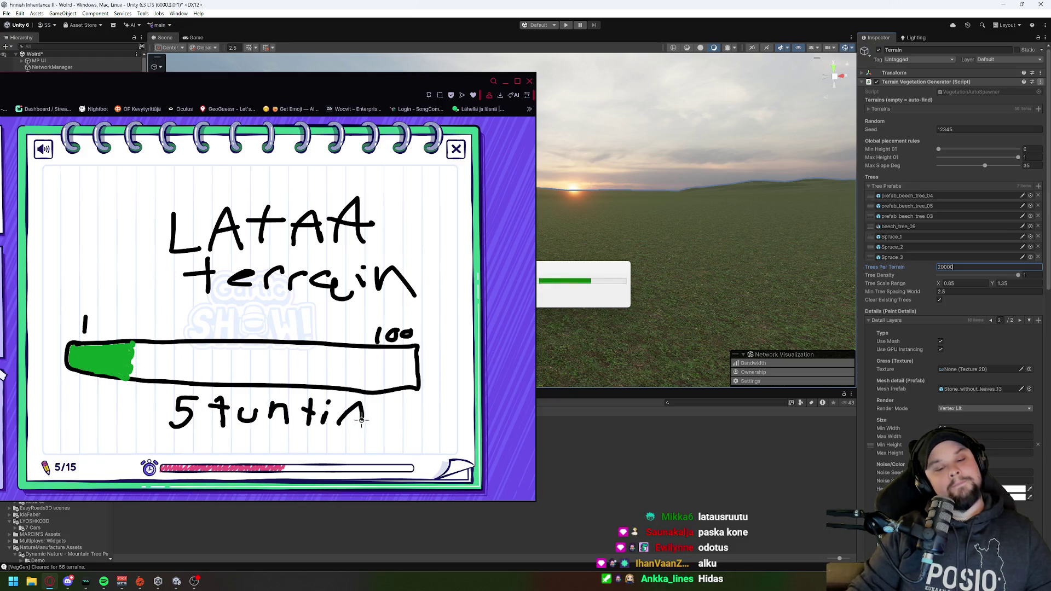
left_click_drag(161, 438, 432, 440)
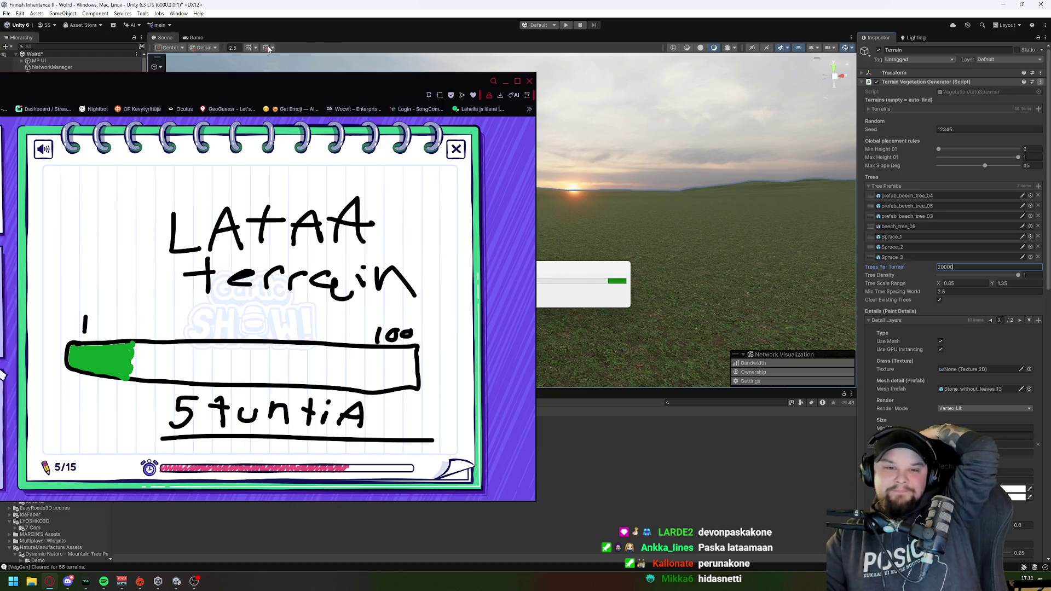
mouse_move(287, 80)
left_mouse_down()
mouse_move(217, 254)
mouse_move(140, 212)
mouse_move(280, 113)
mouse_move(321, 65)
left_mouse_up()
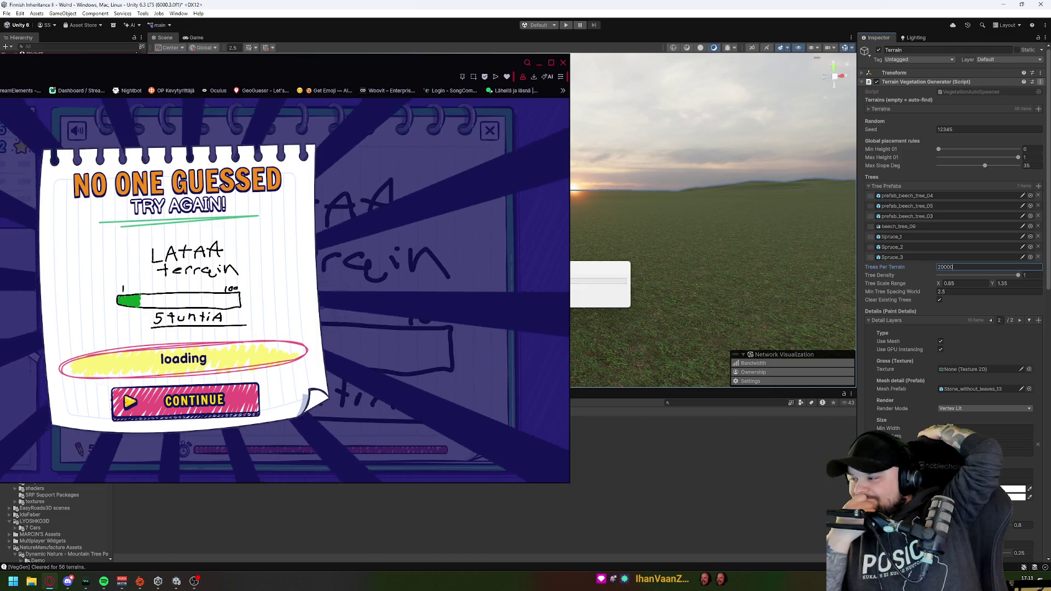
left_click(221, 387)
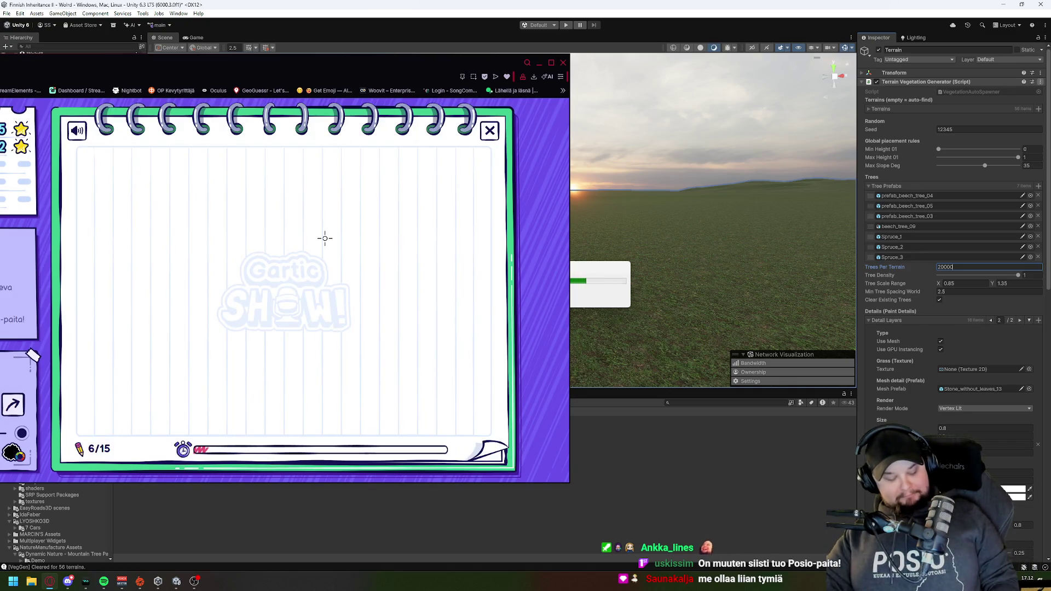
Step: Draw round 6's word until it is guessed as 'posio', then continue past the result
mouse_move(280, 206)
left_mouse_down()
mouse_move(245, 189)
mouse_move(244, 219)
mouse_move(263, 250)
mouse_move(241, 354)
mouse_move(263, 419)
mouse_move(359, 351)
mouse_move(369, 216)
mouse_move(346, 151)
mouse_move(298, 180)
left_mouse_up()
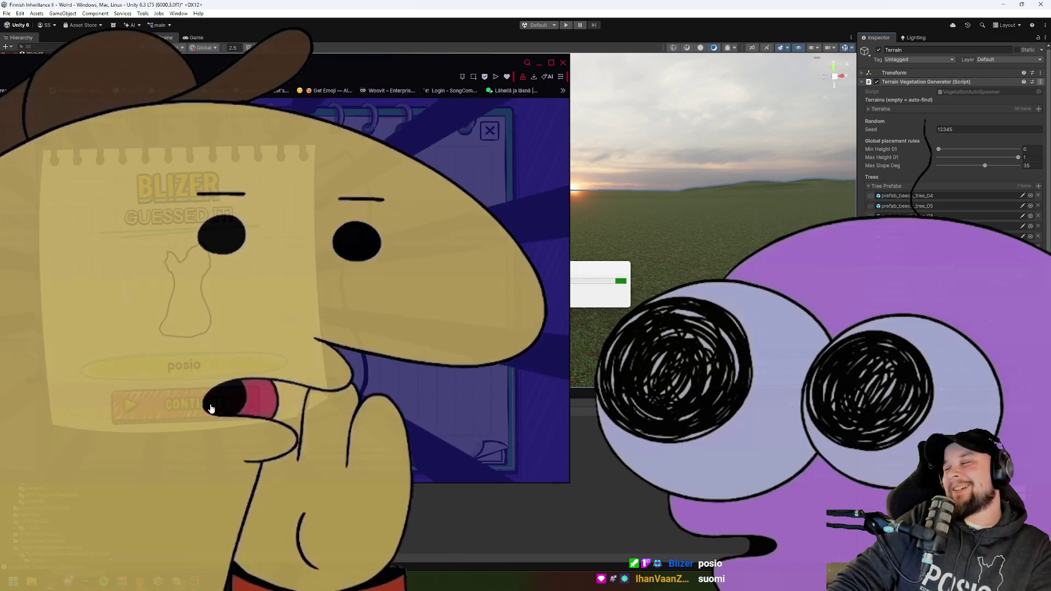
left_click(213, 408)
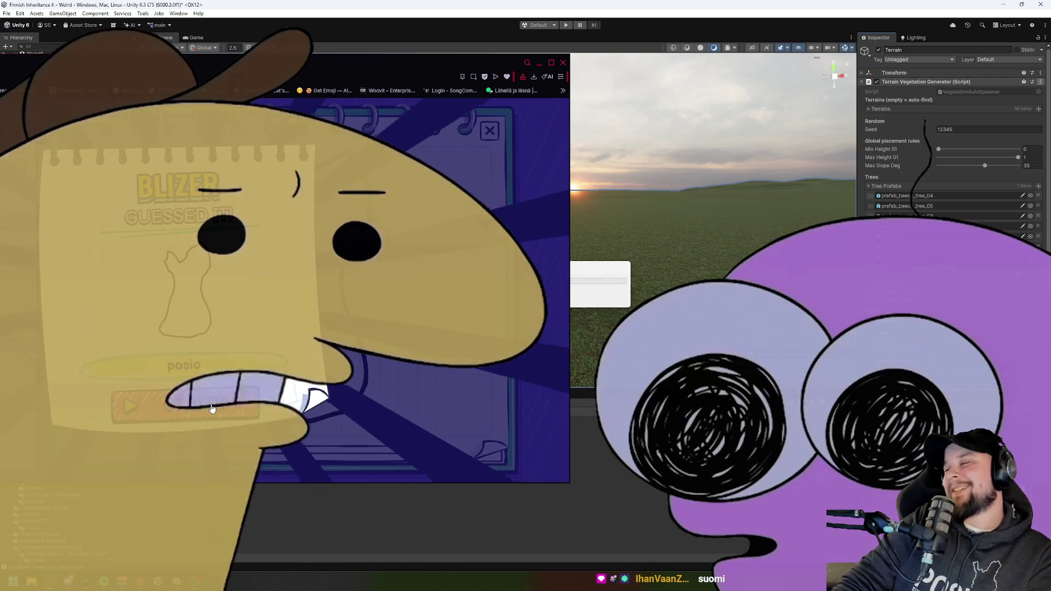
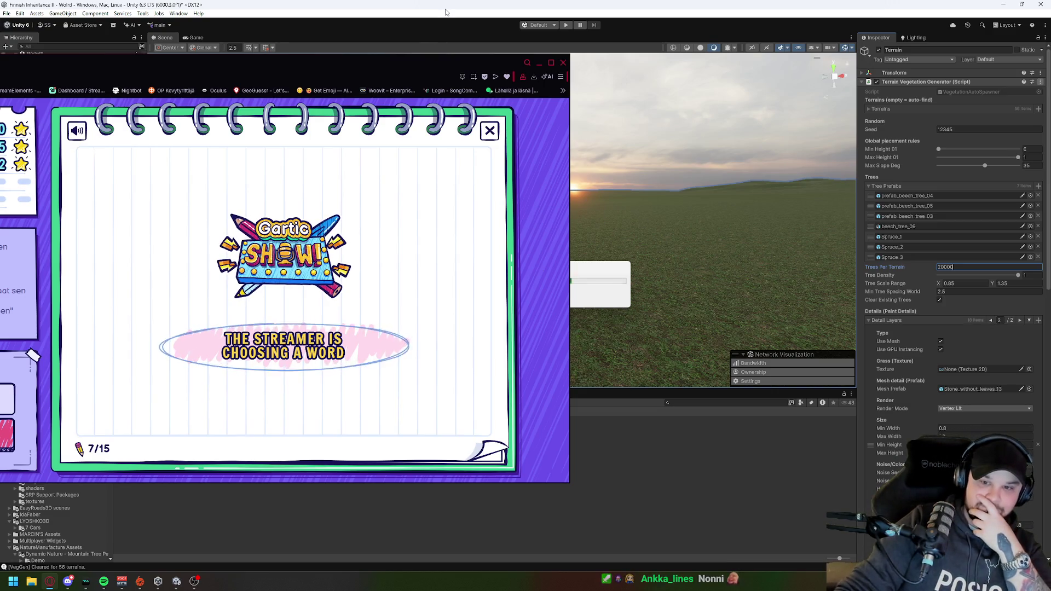
Step: Move the browser window out of view to watch the 56-terrain vegetation generation finish
mouse_move(411, 68)
left_mouse_down()
mouse_move(290, 125)
mouse_move(78, 87)
left_mouse_up()
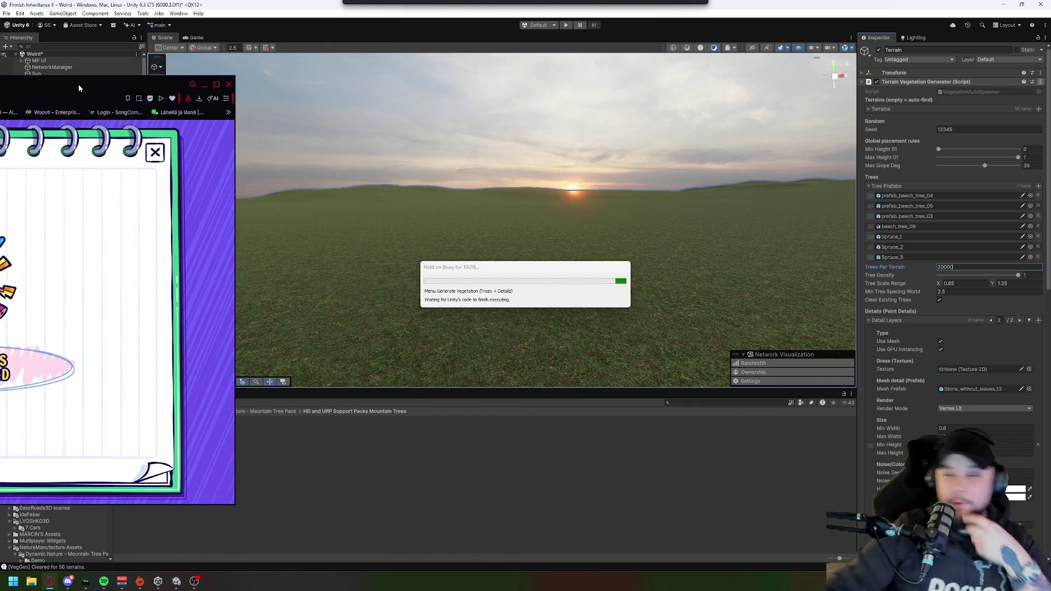
left_click_drag(86, 80, 0, 71)
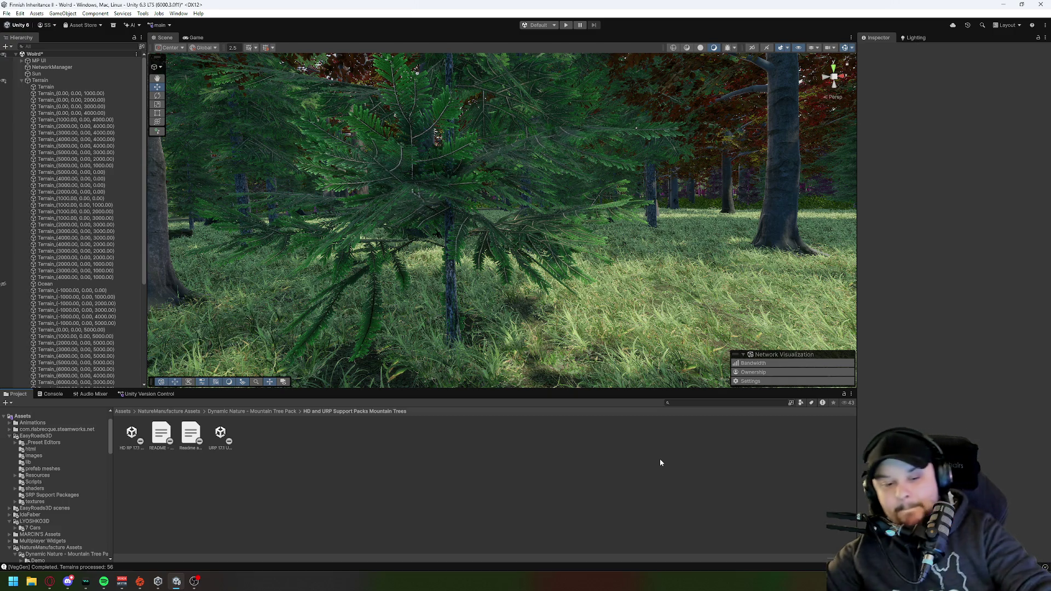
left_click_drag(580, 263, 670, 255)
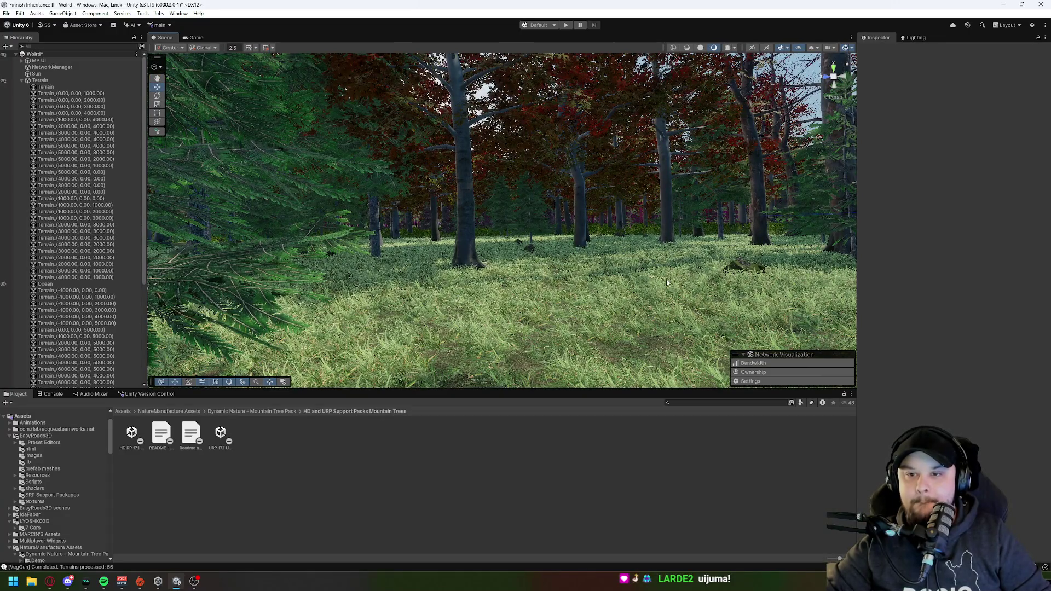
mouse_move(568, 272)
left_mouse_down()
mouse_move(601, 244)
mouse_move(592, 250)
mouse_move(622, 262)
mouse_move(586, 285)
mouse_move(590, 261)
mouse_move(423, 211)
mouse_move(537, 250)
mouse_move(764, 192)
mouse_move(377, 256)
left_mouse_up()
mouse_move(502, 224)
left_mouse_down()
mouse_move(670, 225)
mouse_move(526, 219)
mouse_move(575, 226)
mouse_move(575, 239)
mouse_move(493, 218)
mouse_move(494, 130)
mouse_move(534, 260)
mouse_move(816, 352)
mouse_move(799, 375)
mouse_move(850, 371)
left_mouse_up()
key("w")
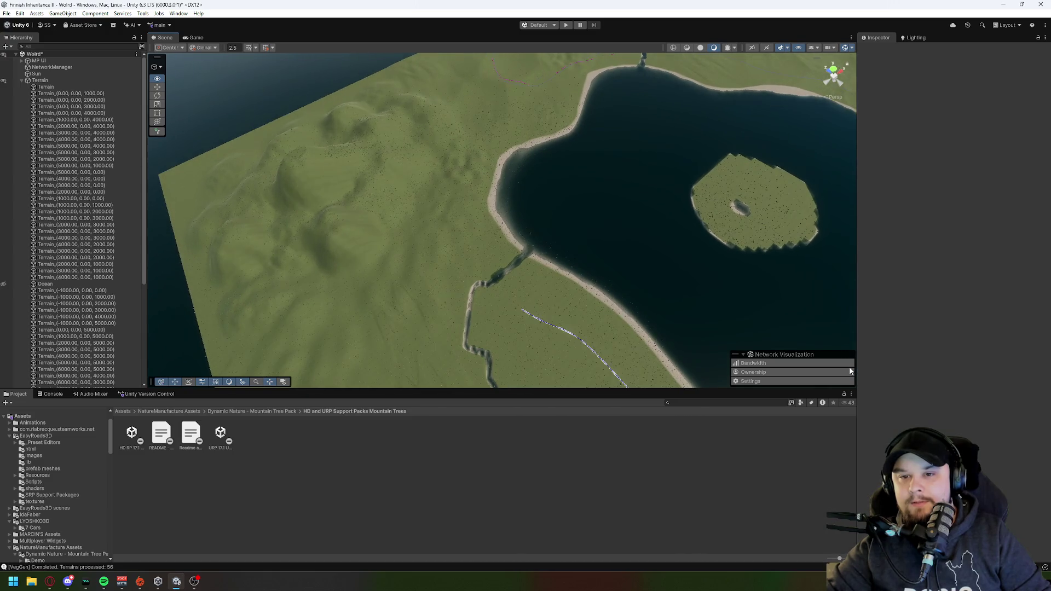
key("w")
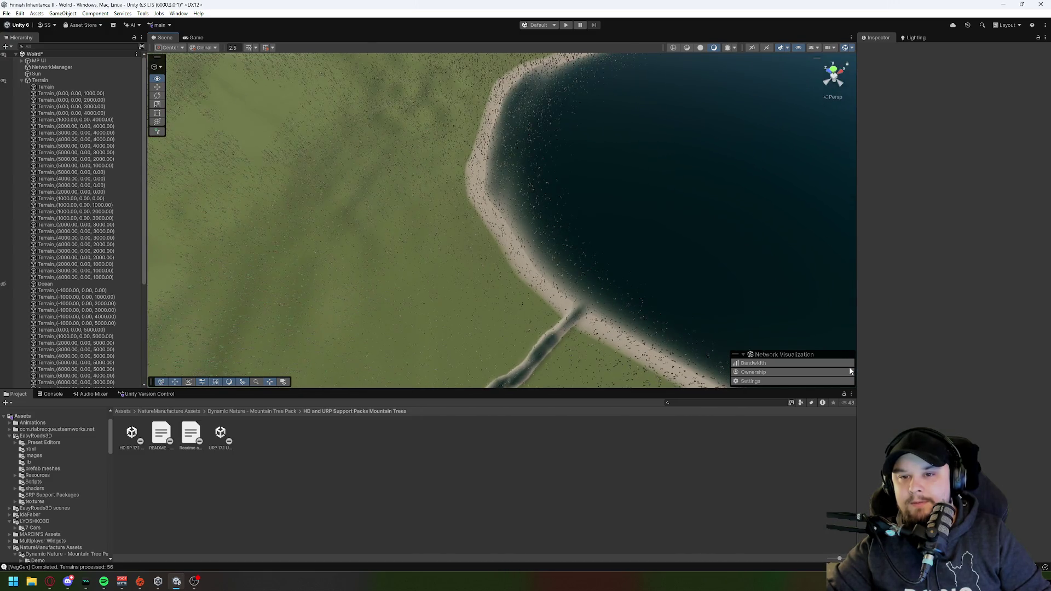
mouse_move(596, 300)
left_mouse_down()
mouse_move(561, 264)
mouse_move(557, 241)
left_mouse_up()
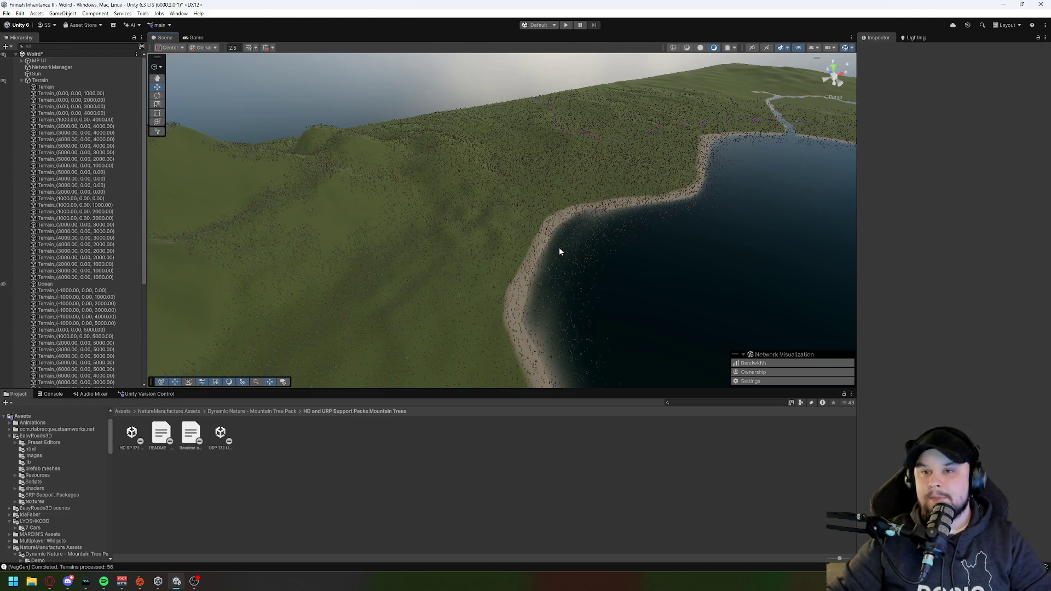
left_click_drag(480, 233, 481, 234)
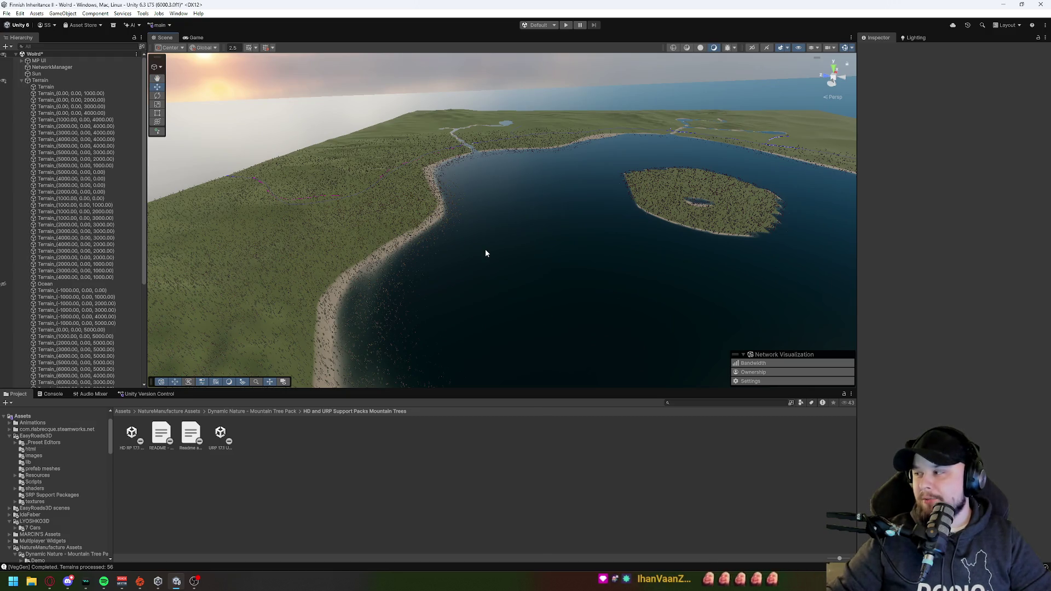
mouse_move(521, 338)
left_mouse_down()
mouse_move(401, 336)
mouse_move(417, 339)
mouse_move(472, 244)
mouse_move(646, 234)
left_mouse_up()
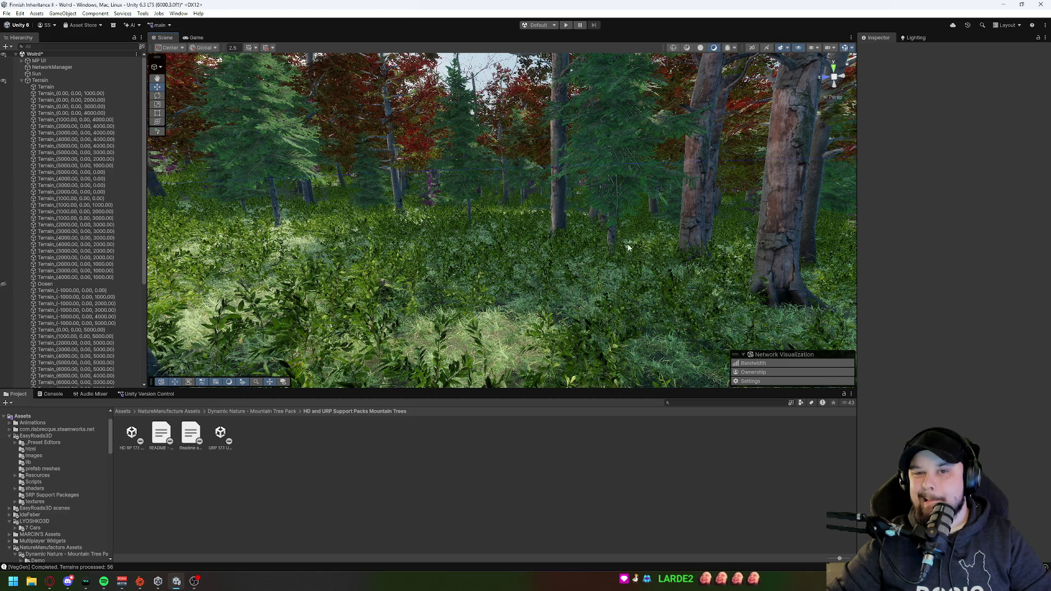
left_click_drag(565, 239, 561, 238)
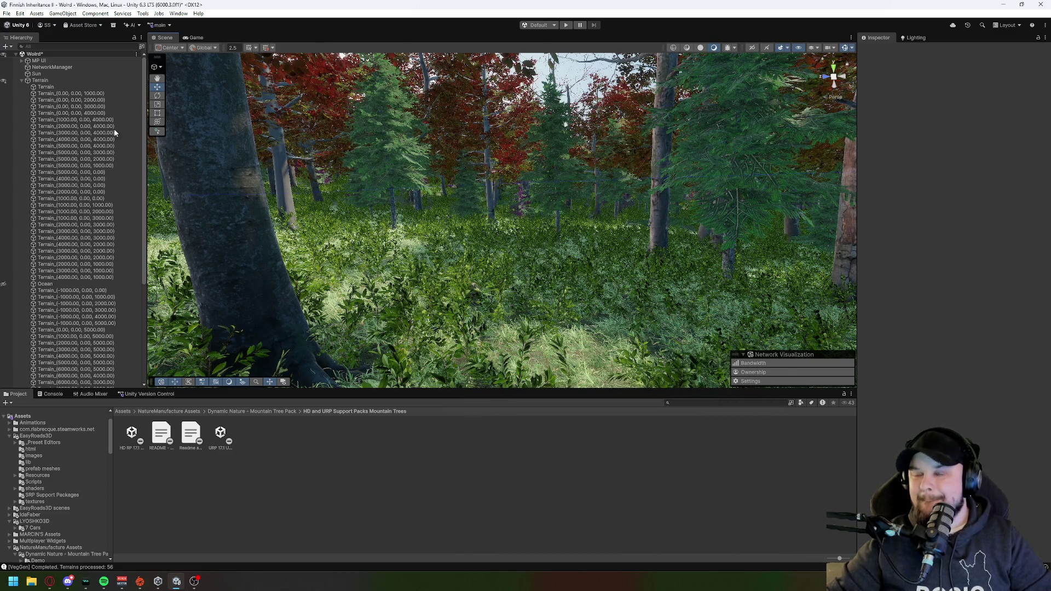
Step: Clear all trees and details from the terrains with the generator's Clear Vegetation option
left_click(51, 80)
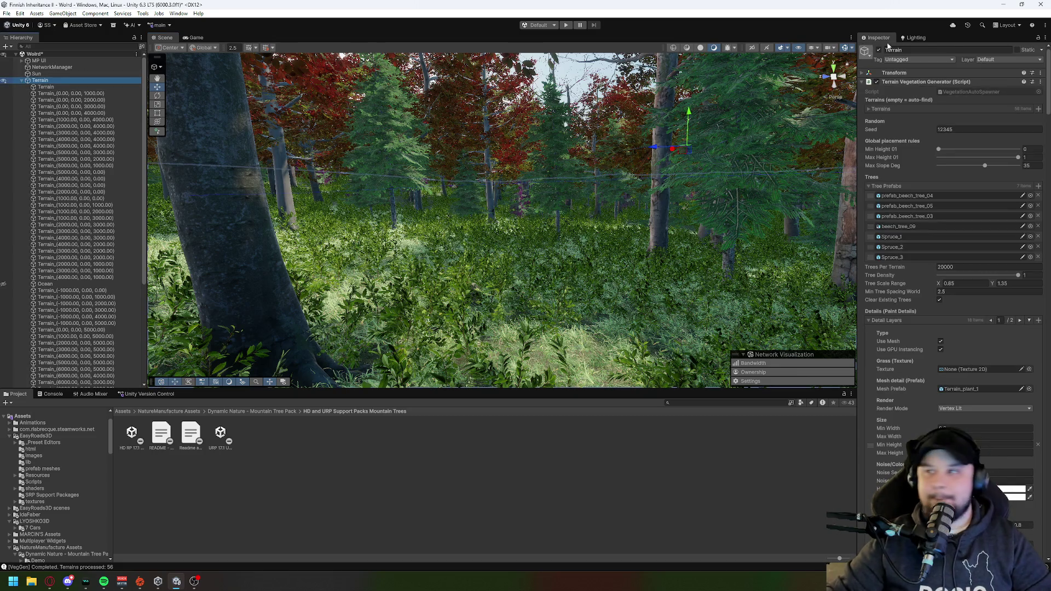
left_click(1039, 82)
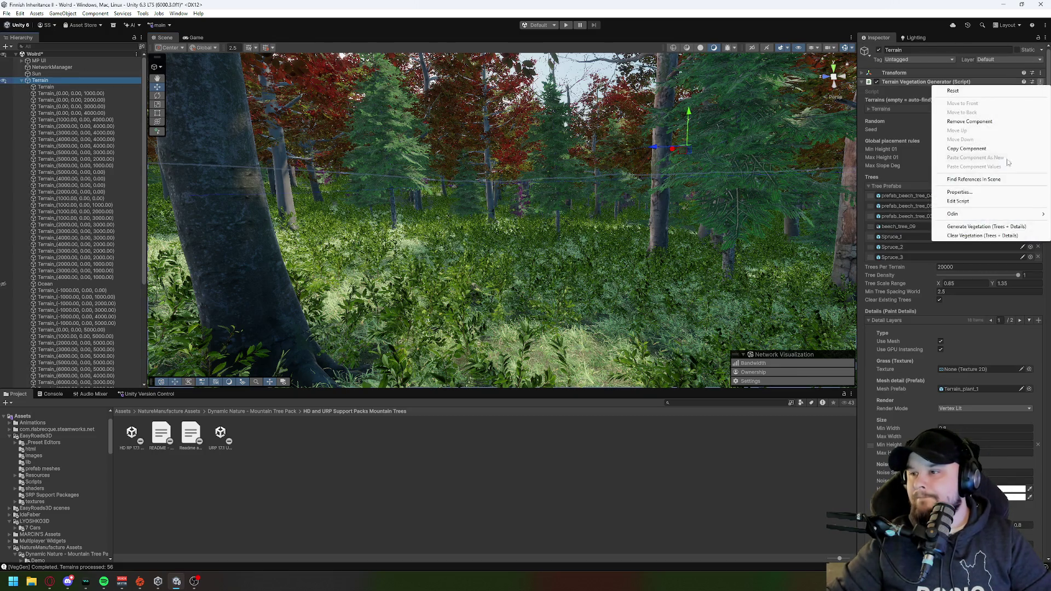
left_click(961, 237)
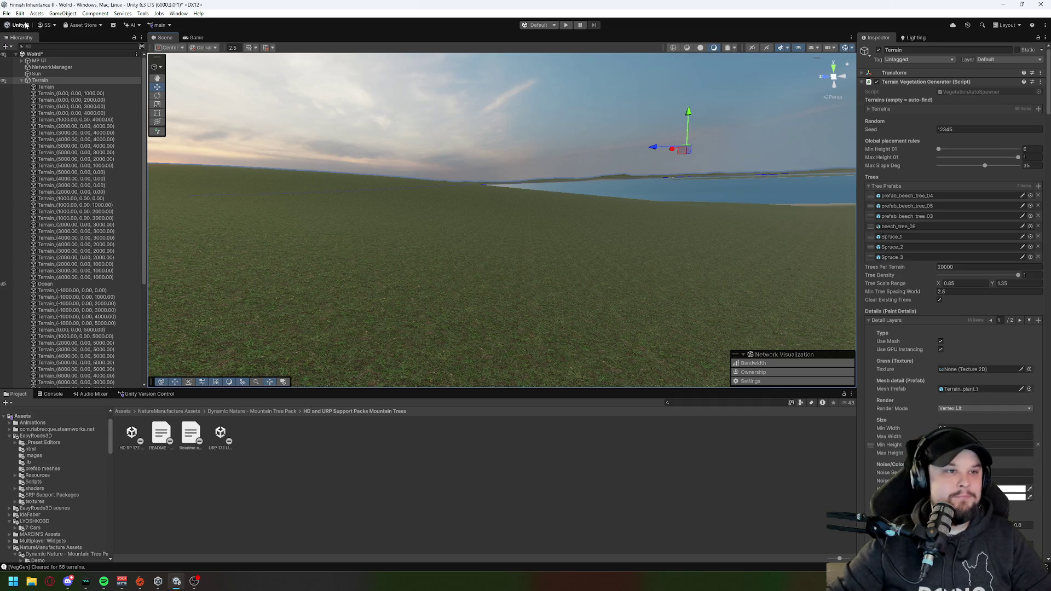
left_click(6, 13)
key("Escape")
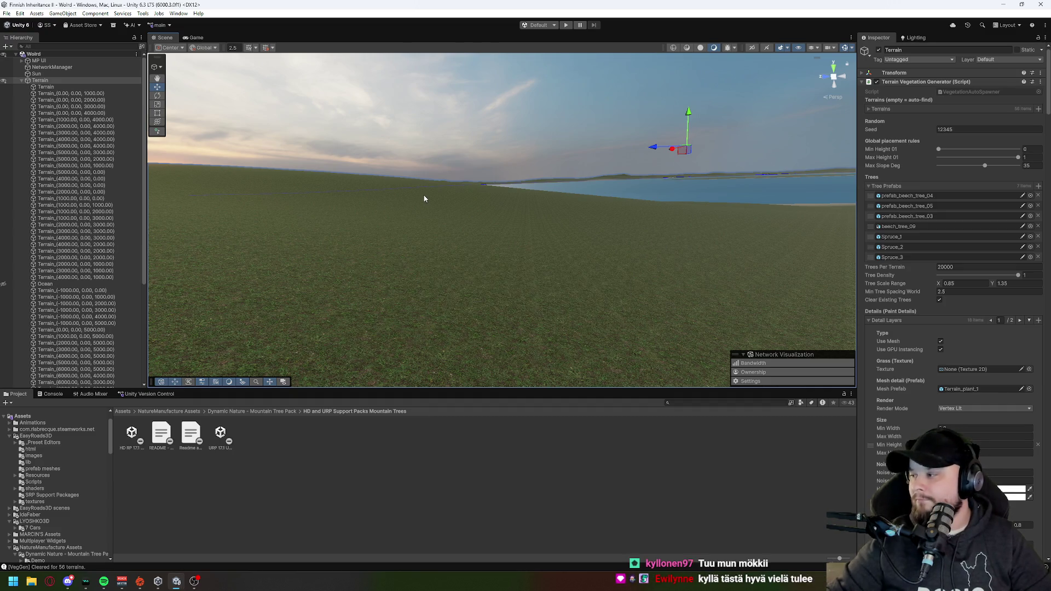
left_click_drag(342, 236, 470, 232)
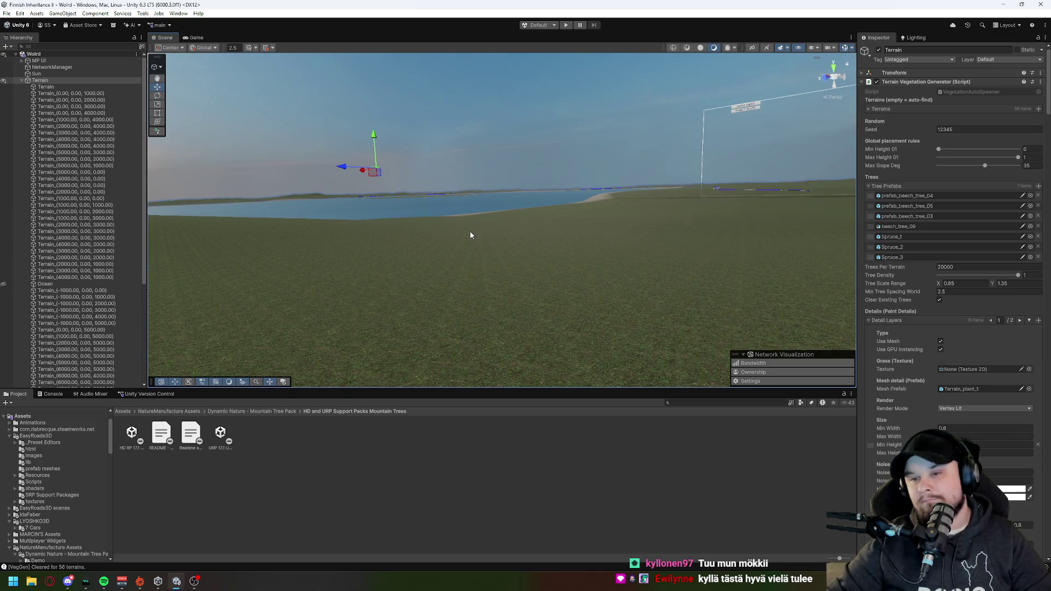
Step: Lower Trees Per Terrain to 15000 and inspect the Terrain_plant_1 detail prefab
double_click(956, 266)
type("15")
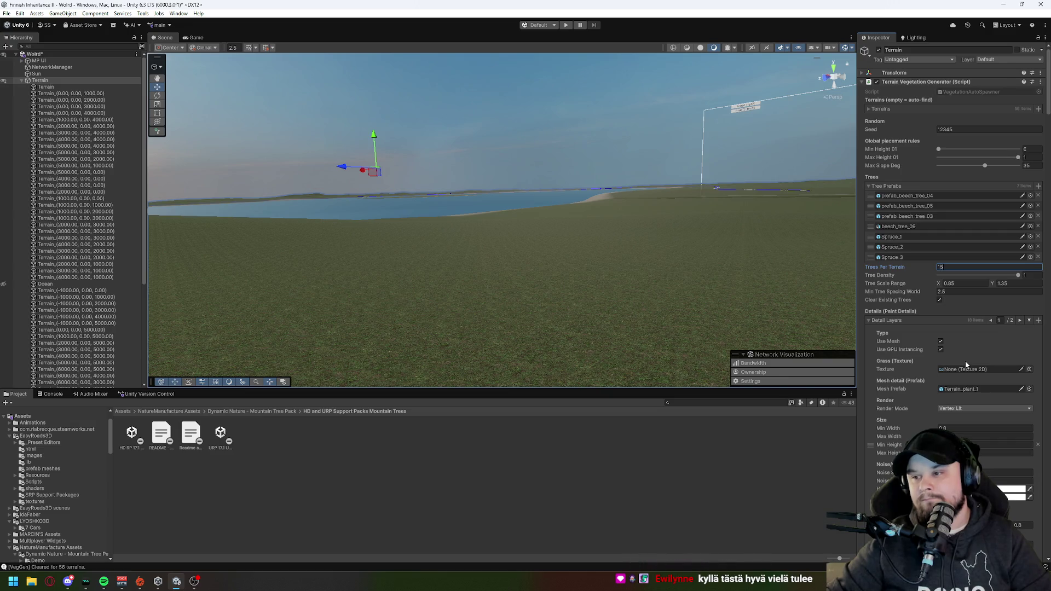
type("000")
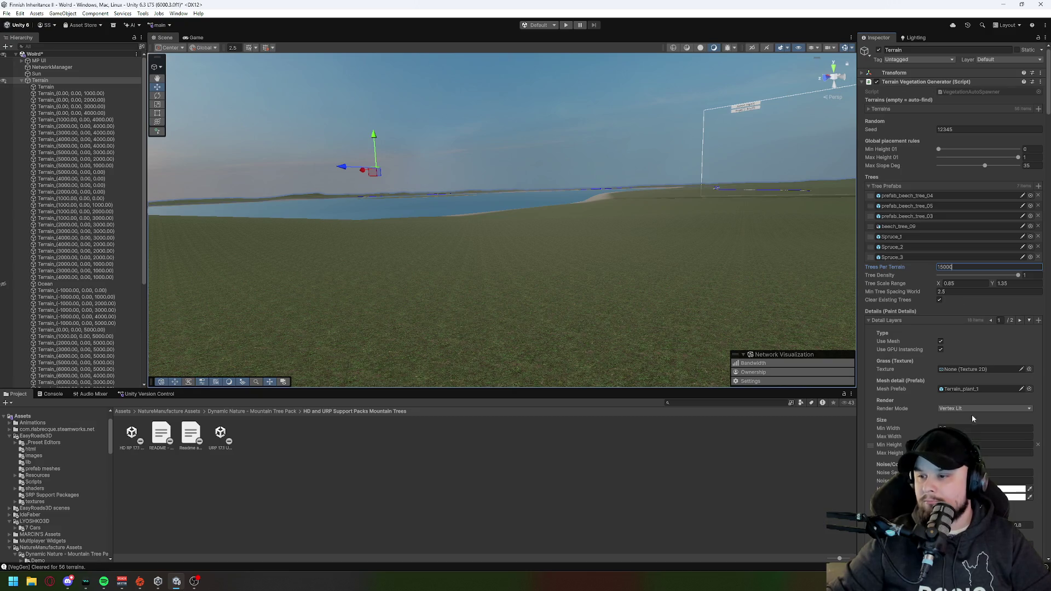
scroll(972, 419, "down", 2)
left_click(1021, 345)
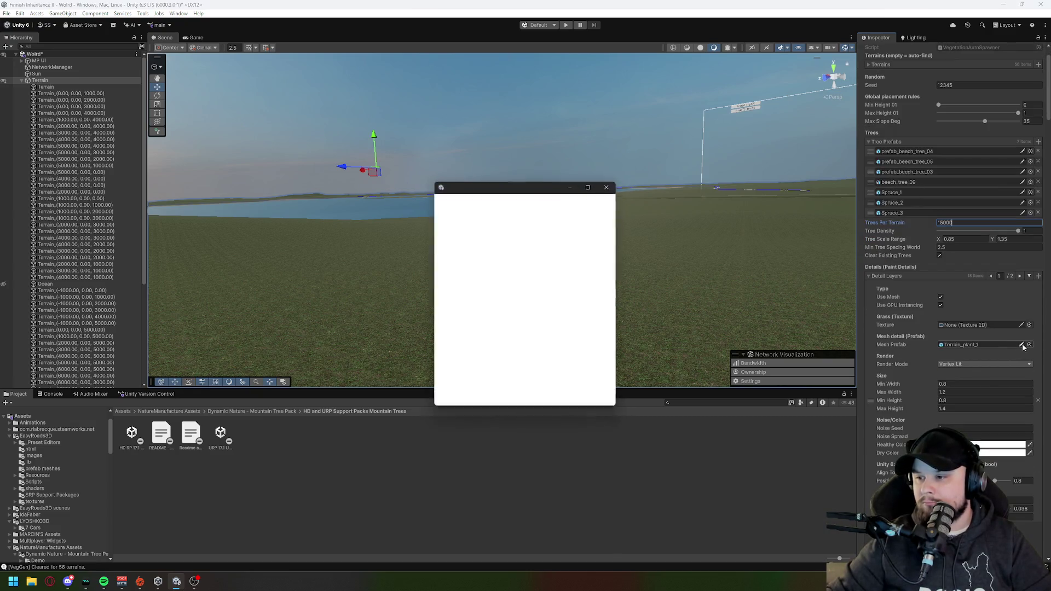
left_click(609, 188)
scroll(960, 427, "down", 10)
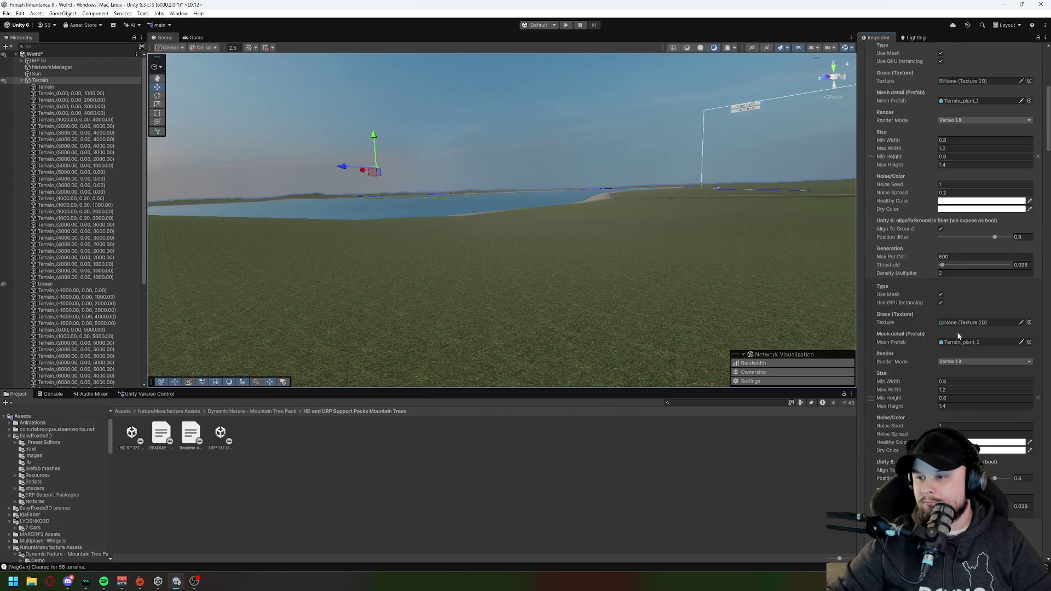
left_click(1021, 342)
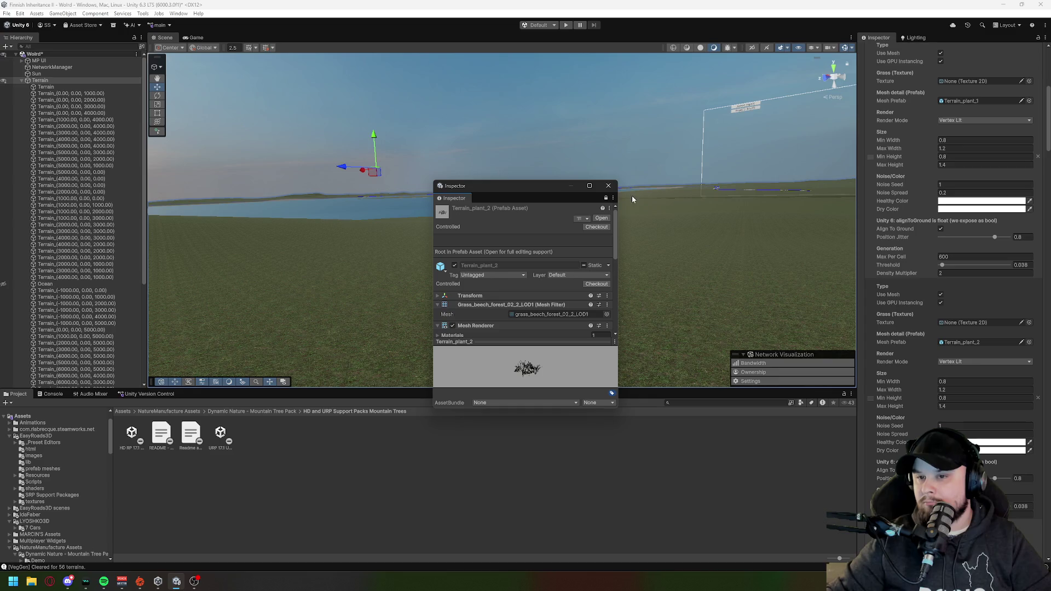
left_click(608, 186)
scroll(991, 422, "down", 10)
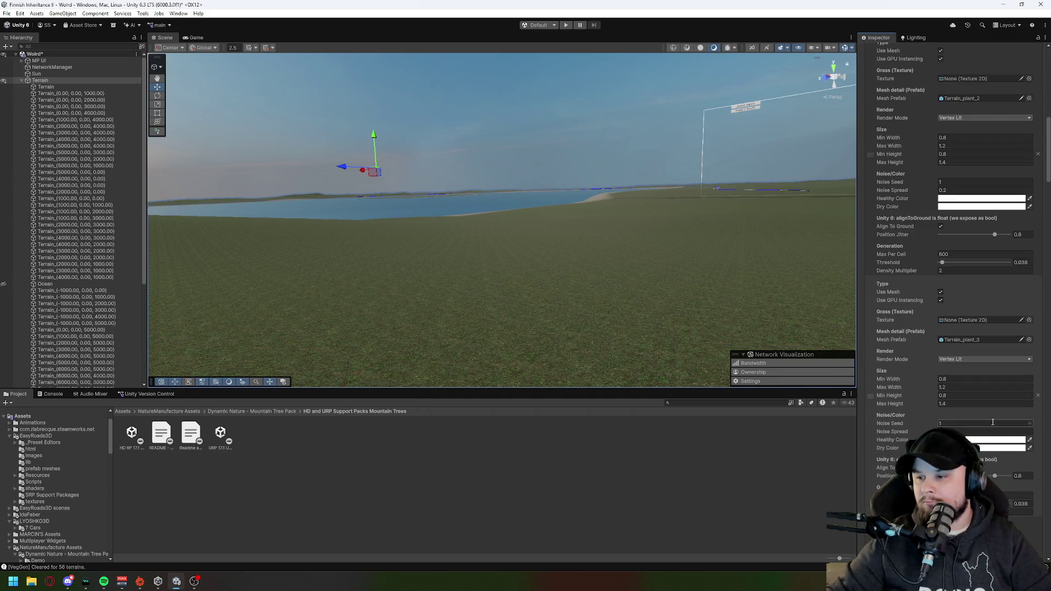
scroll(993, 425, "down", 5)
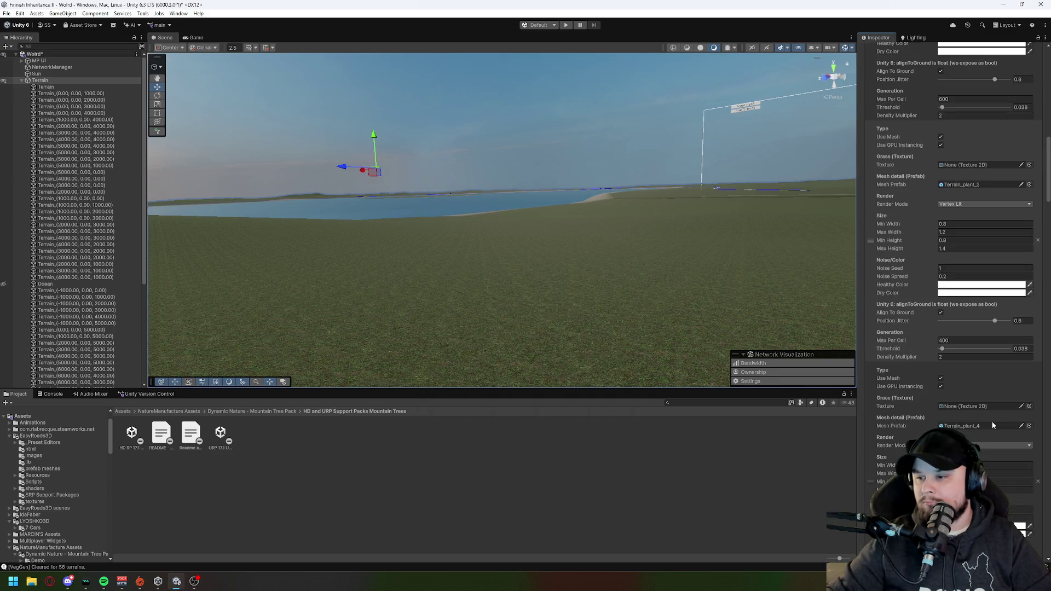
left_click(1021, 426)
left_click(611, 186)
scroll(990, 436, "down", 10)
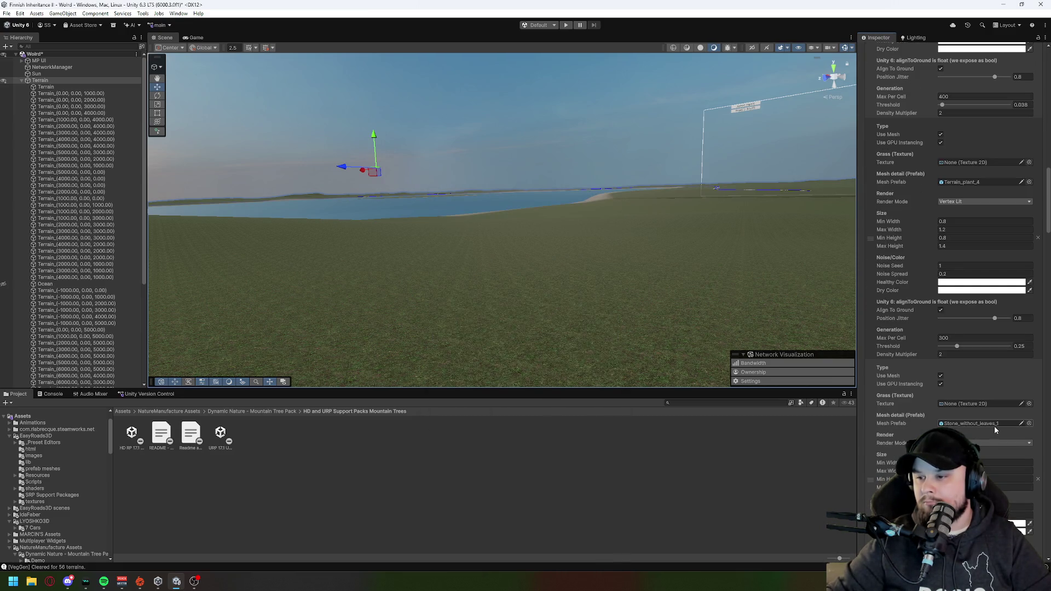
scroll(994, 426, "up", 5)
scroll(995, 430, "up", 3)
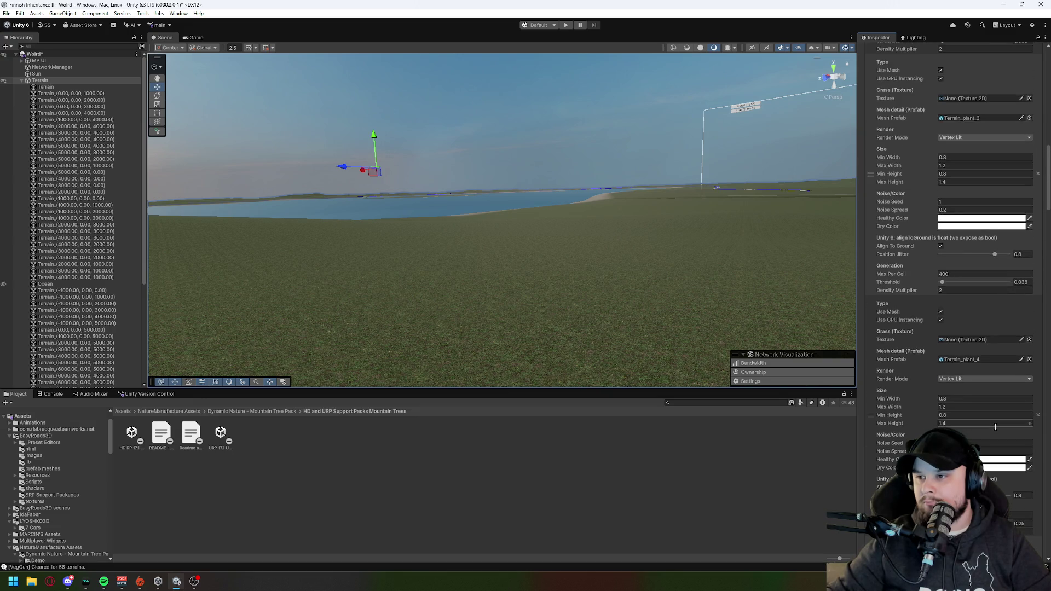
scroll(995, 427, "up", 8)
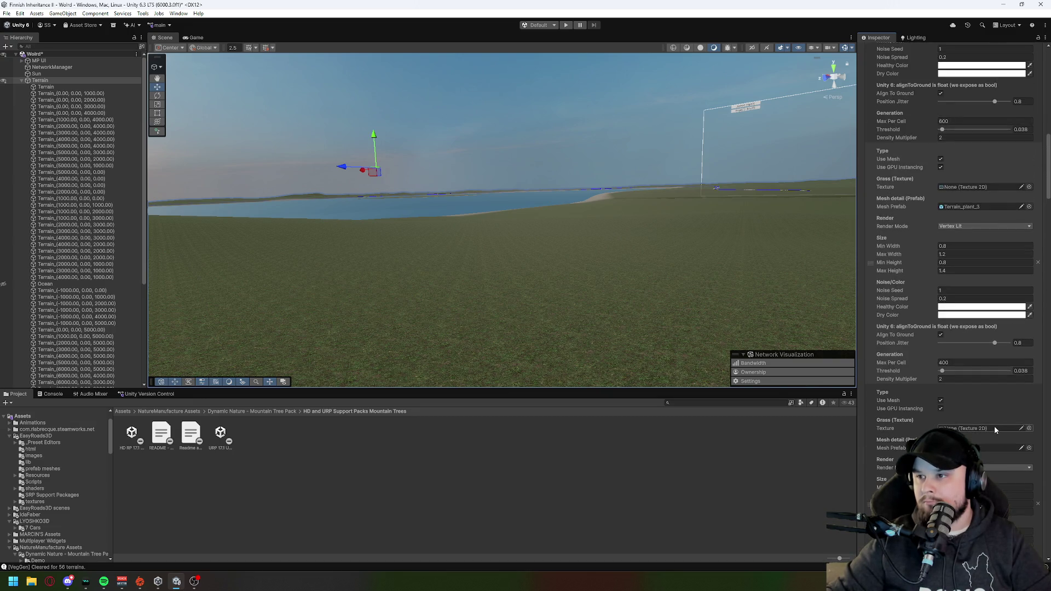
scroll(994, 430, "up", 18)
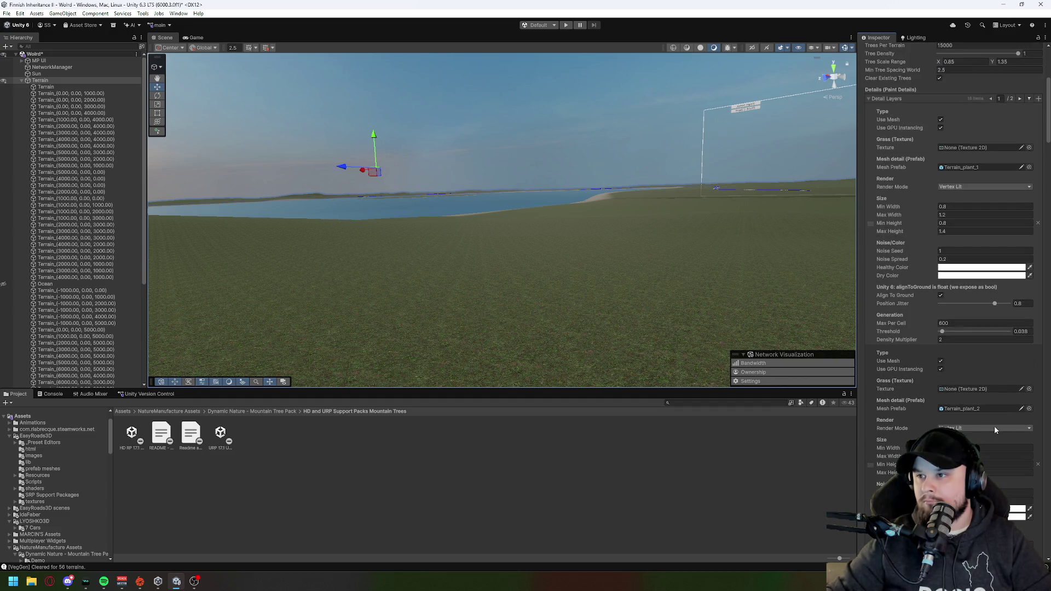
scroll(1006, 427, "down", 9)
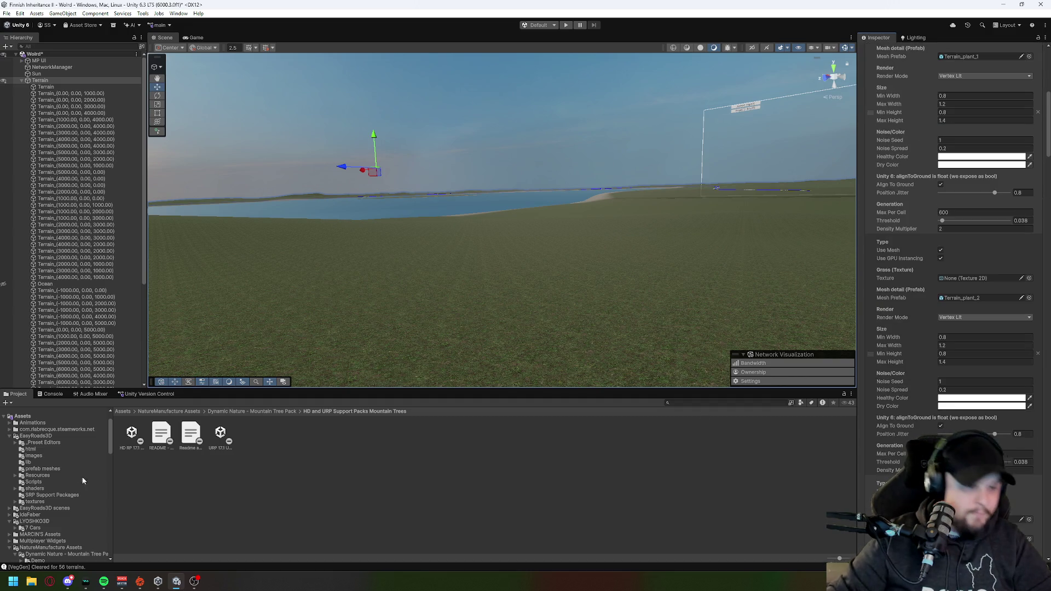
scroll(83, 478, "down", 10)
scroll(73, 474, "down", 10)
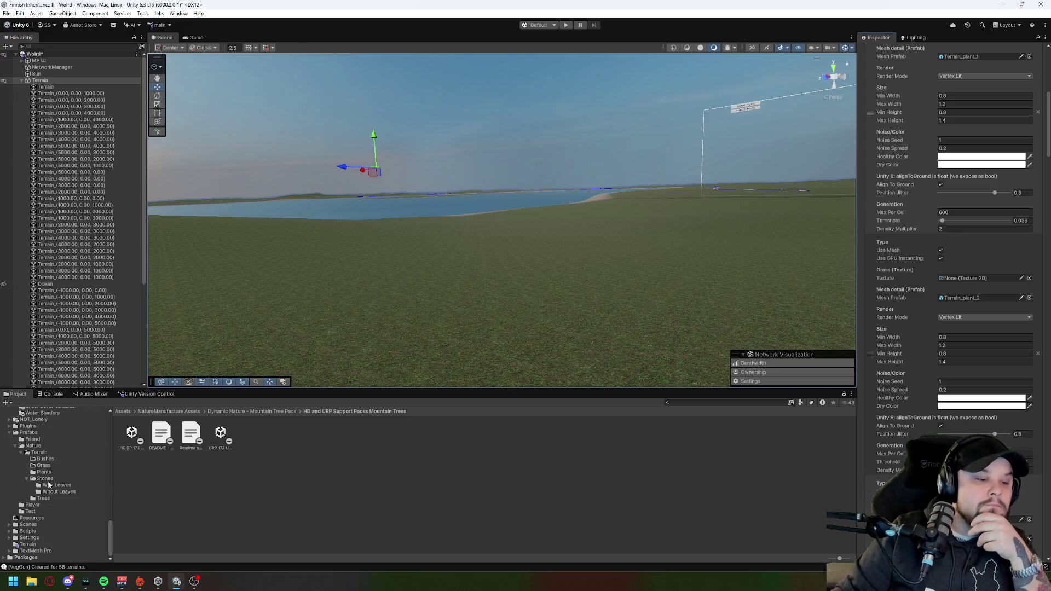
Step: Open the Plants folder and drop a Terrain_plant_4 test plant onto the terrain
left_click(43, 473)
left_click_drag(427, 305, 461, 314)
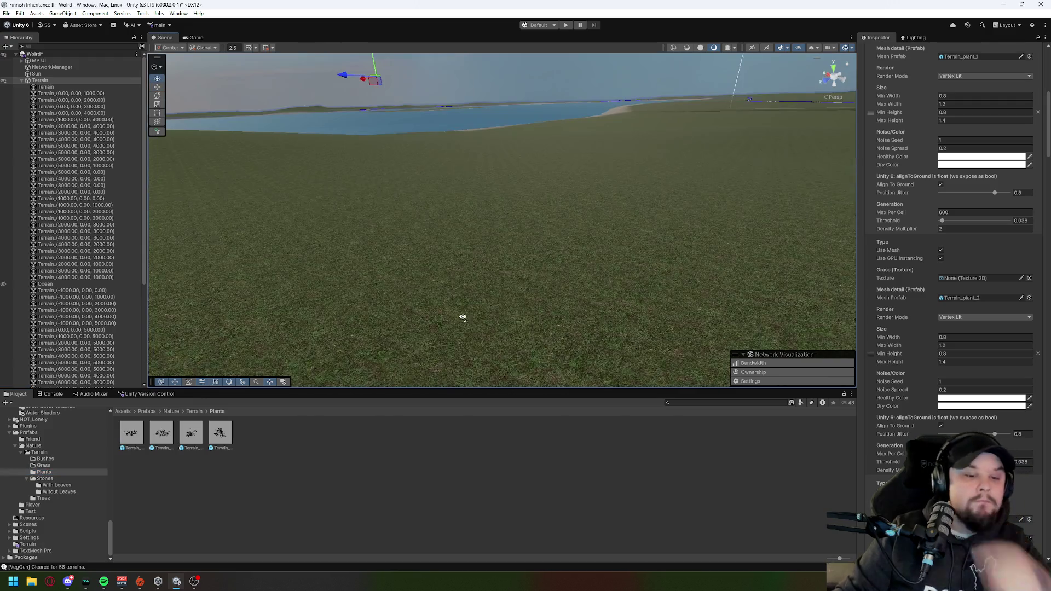
left_click(221, 437)
left_click_drag(221, 438, 436, 303)
mouse_move(383, 329)
left_mouse_down()
mouse_move(394, 305)
mouse_move(373, 308)
left_mouse_up()
scroll(355, 303, "up", 1)
scroll(427, 284, "up", 2)
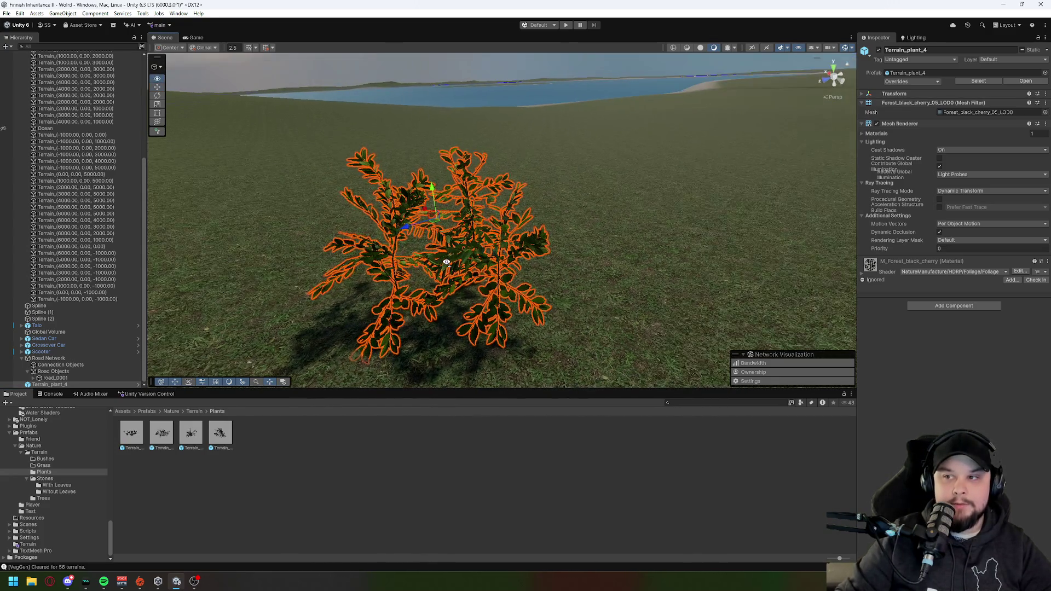
scroll(472, 269, "down", 3)
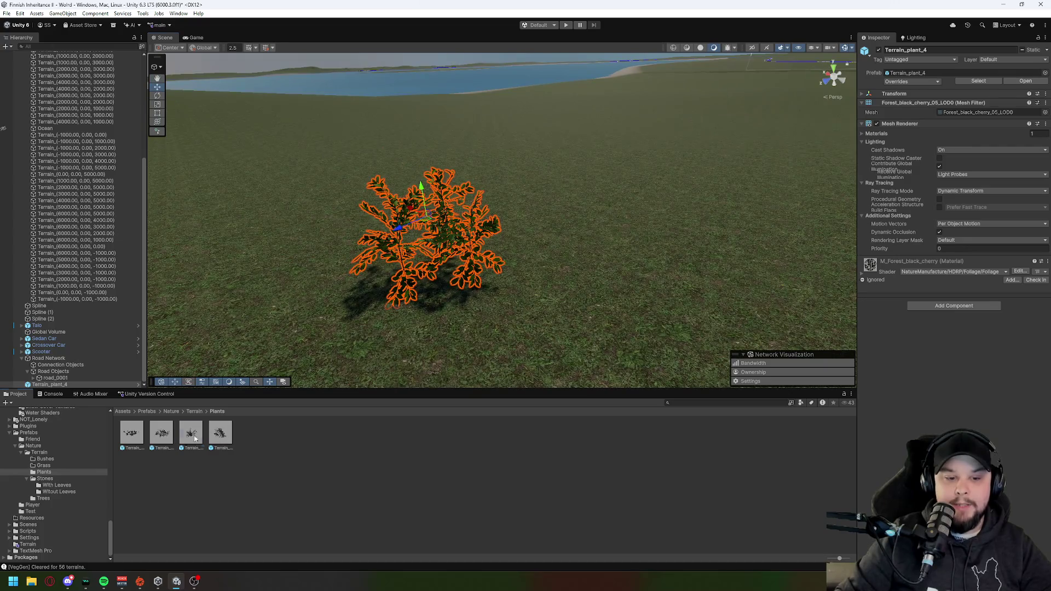
Step: Cancel the extra copy, undo the test plant, and reopen the Plants folder
mouse_move(195, 438)
left_mouse_down()
mouse_move(572, 337)
mouse_move(550, 349)
left_mouse_up()
key("Escape")
key("ctrl+z")
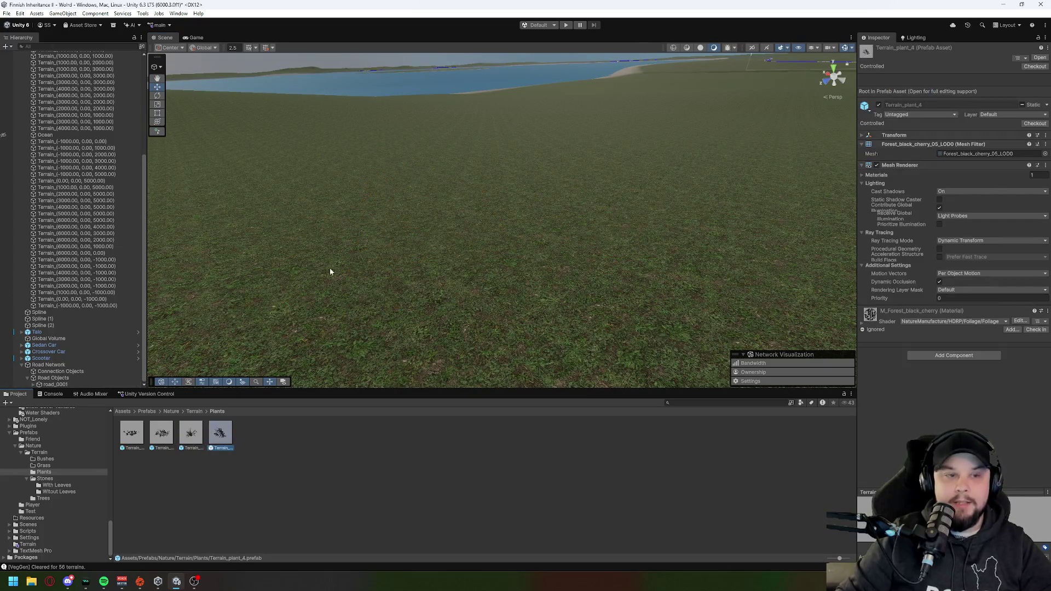
left_click(39, 452)
left_click(190, 435)
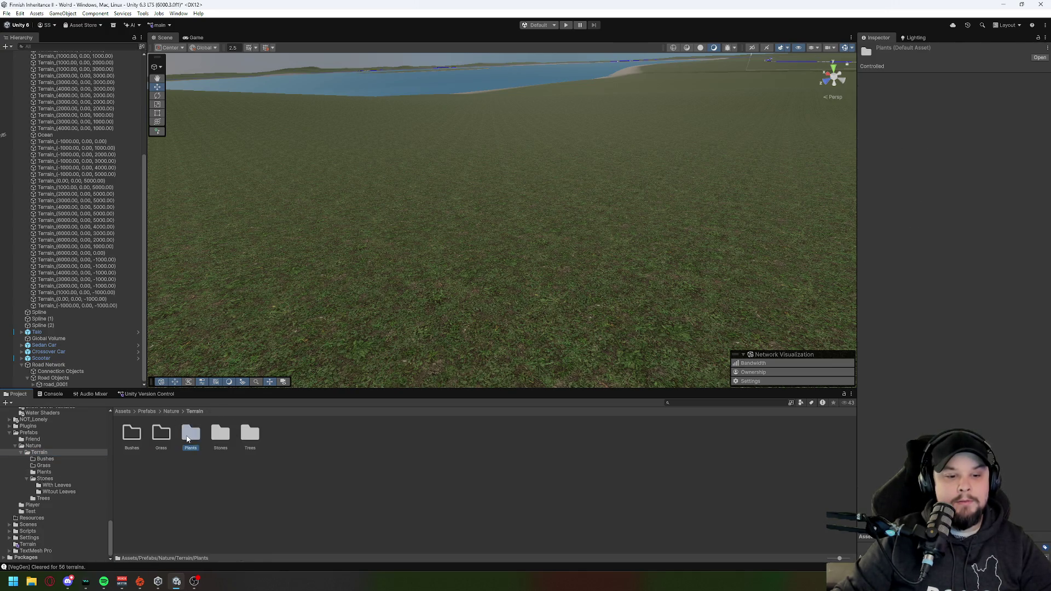
double_click(187, 437)
scroll(108, 77, "up", 5)
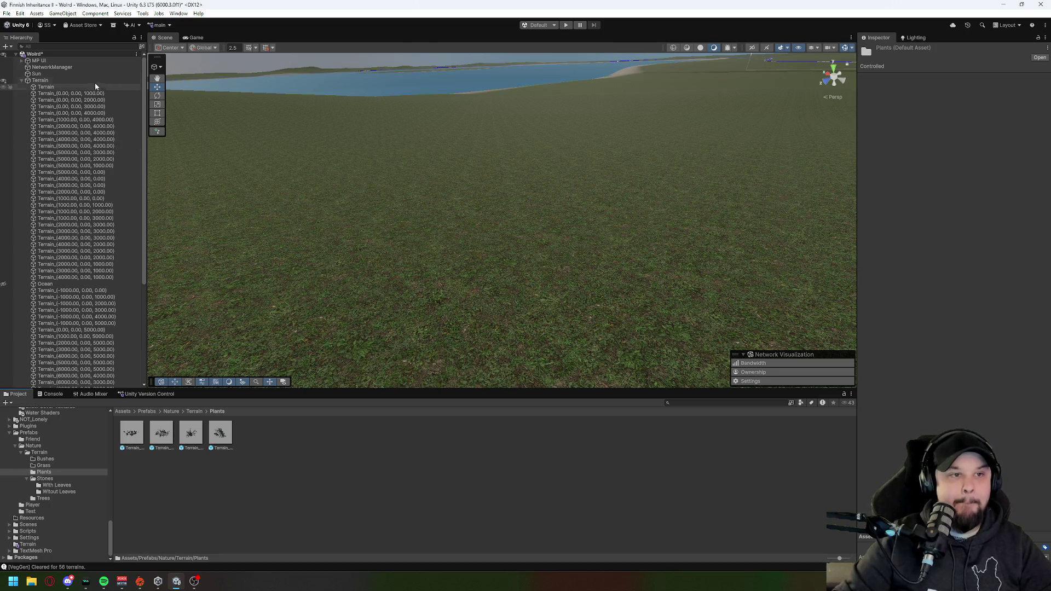
Step: Set Max Per Cell to 200 on Terrain_plant_4 and 300 on another plant layer
left_click(96, 82)
scroll(930, 279, "down", 5)
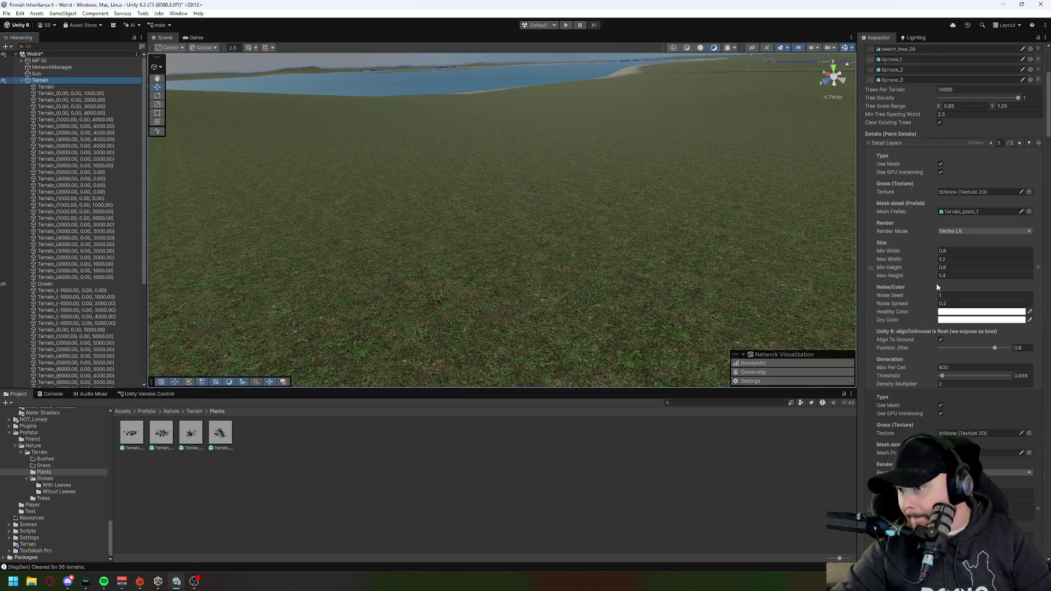
scroll(936, 282, "down", 5)
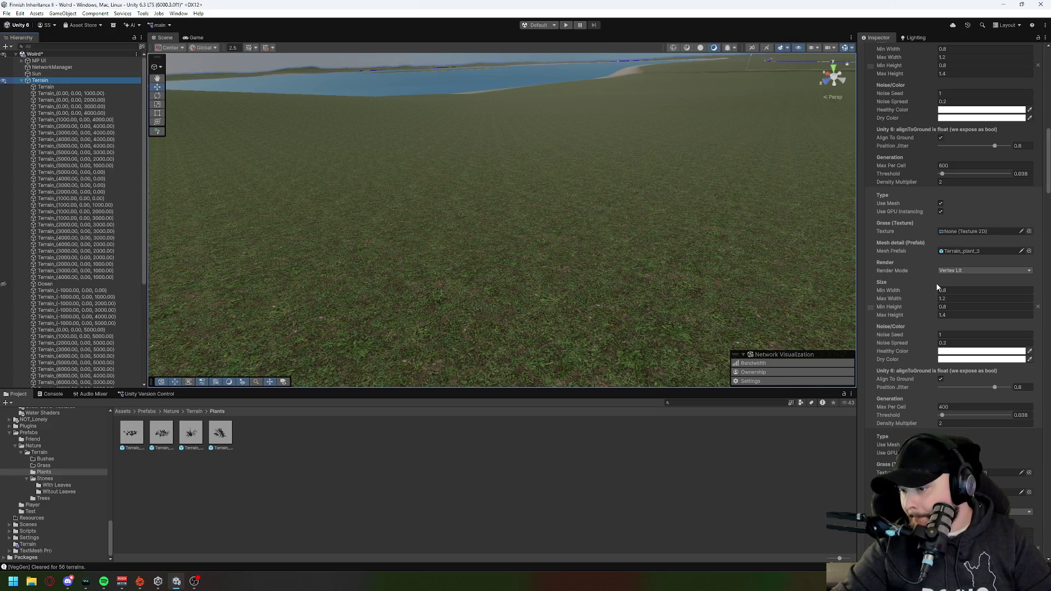
scroll(935, 283, "down", 3)
scroll(937, 287, "down", 3)
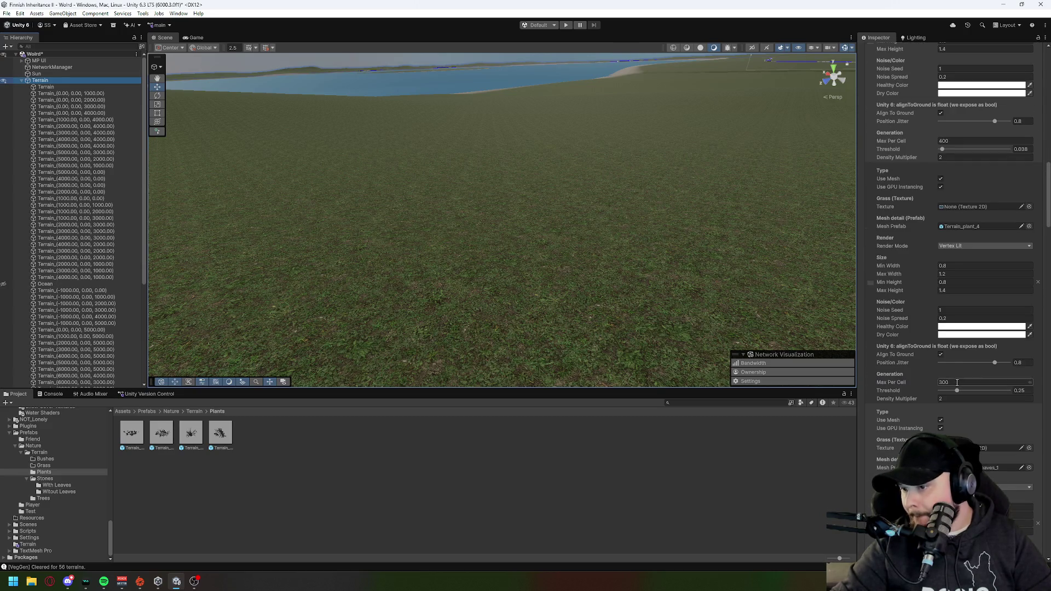
type("200")
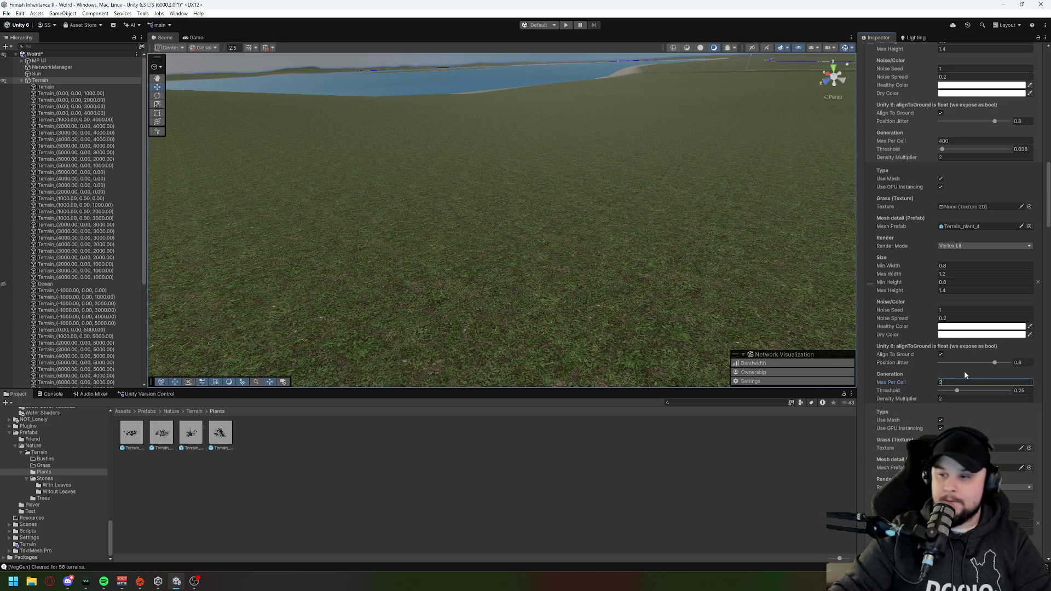
key("Return")
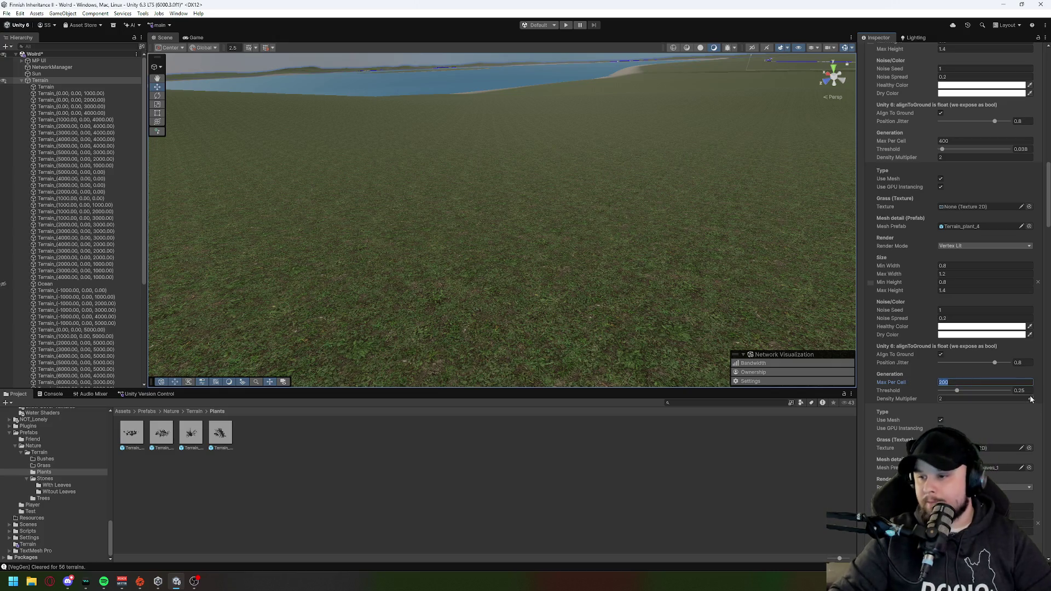
scroll(974, 391, "up", 6)
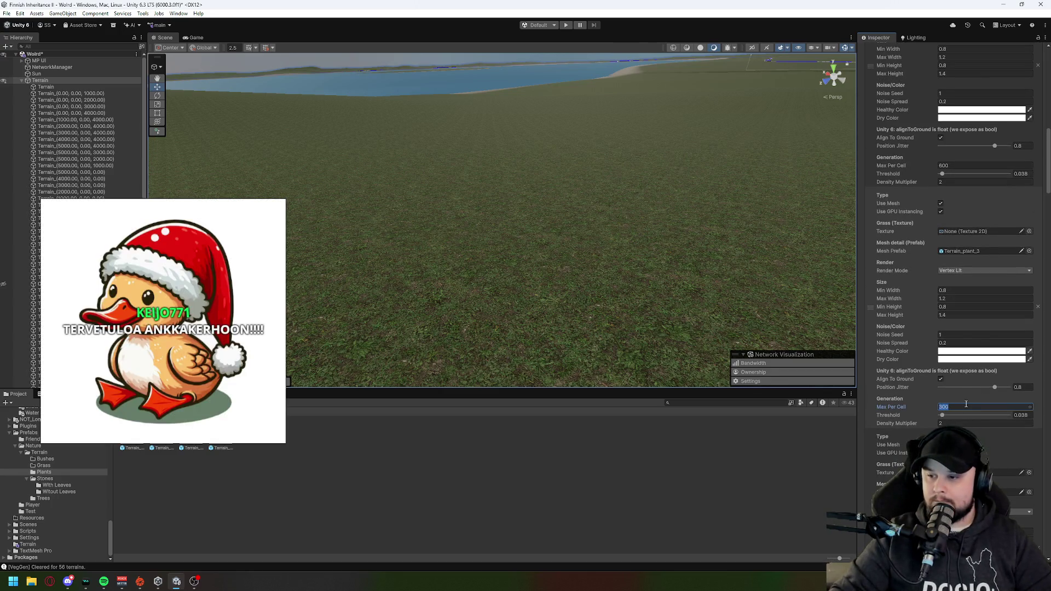
scroll(957, 406, "up", 3)
double_click(951, 297)
type("300")
Step: Cut Trees Per Terrain in the vegetation generator to 8000
scroll(950, 365, "up", 3)
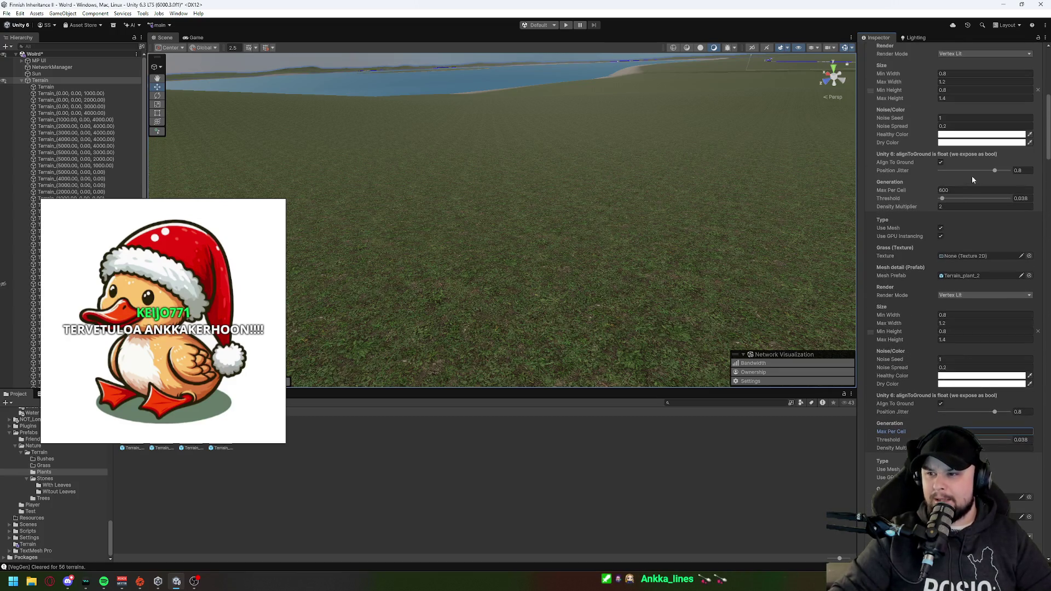
scroll(957, 323, "down", 4)
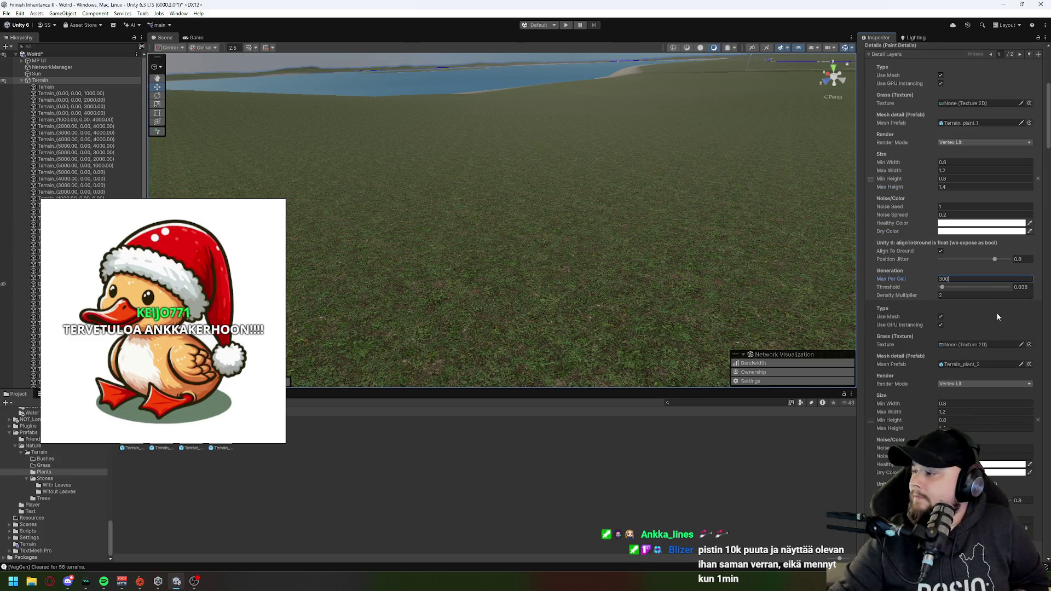
scroll(997, 298, "up", 10)
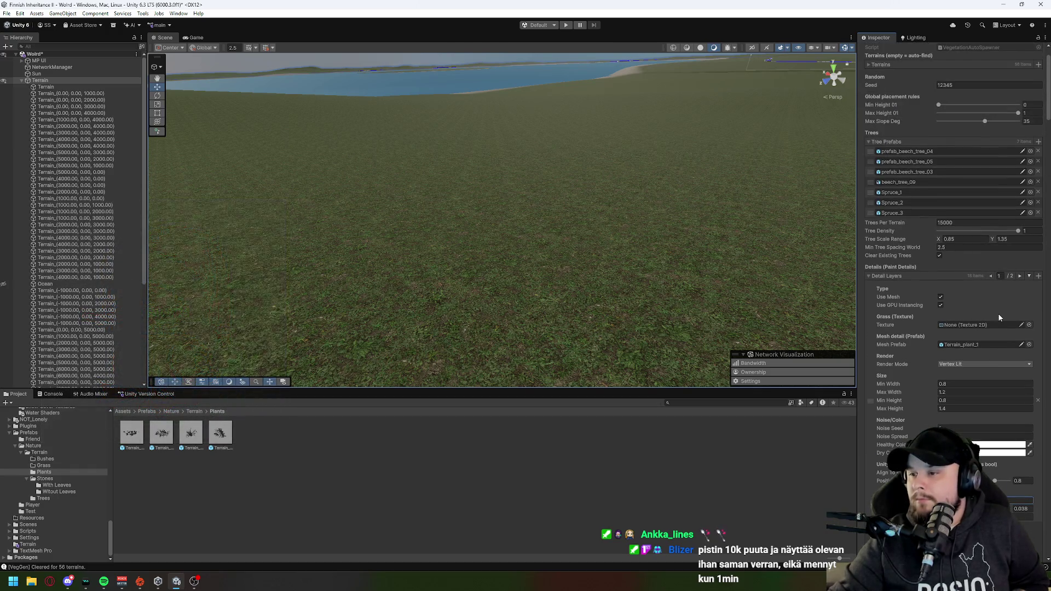
left_click(955, 223)
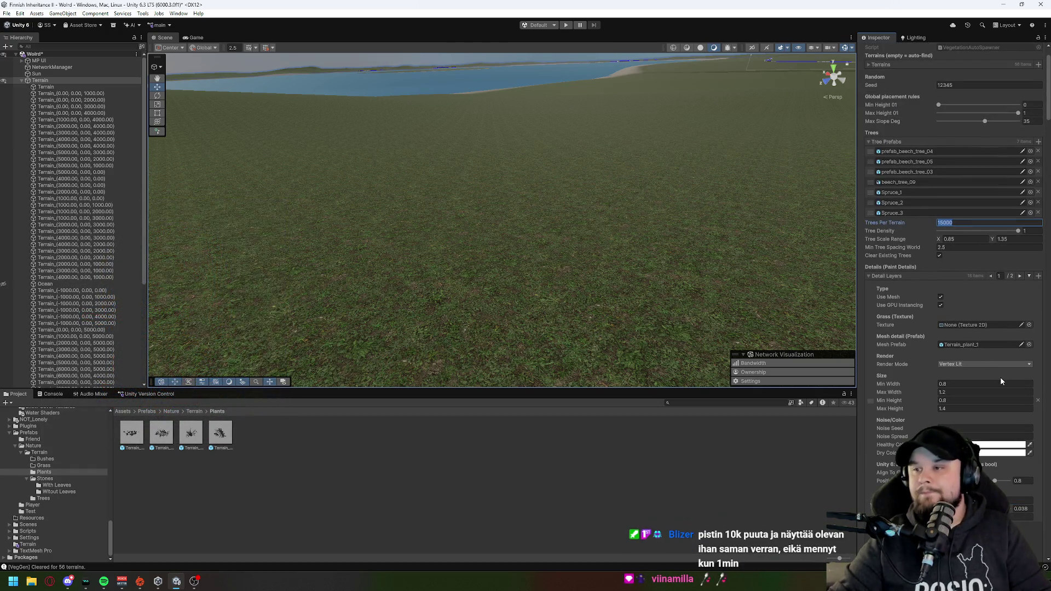
type("8000")
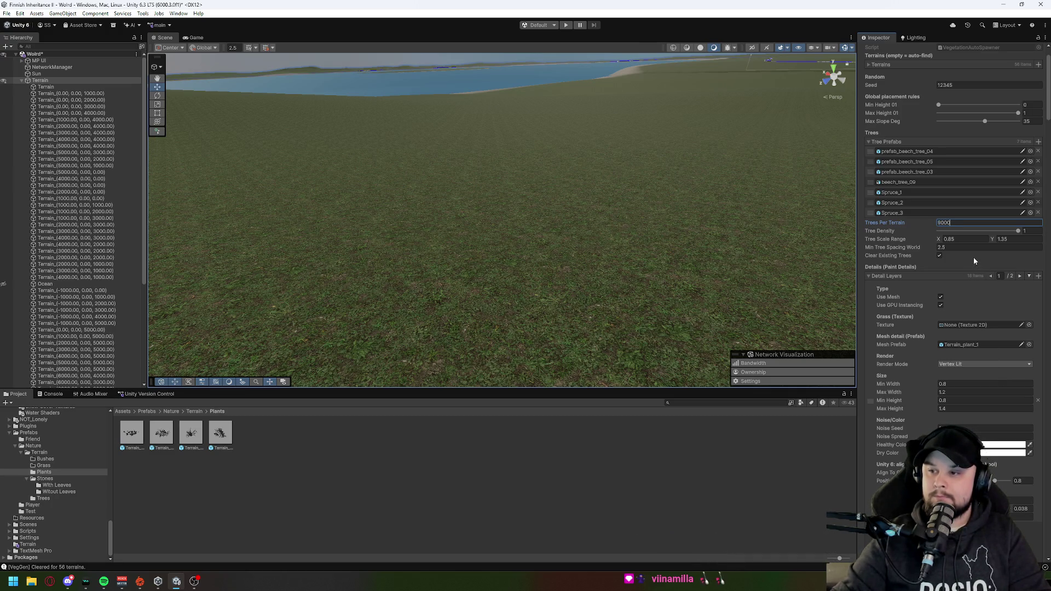
scroll(965, 384, "up", 2)
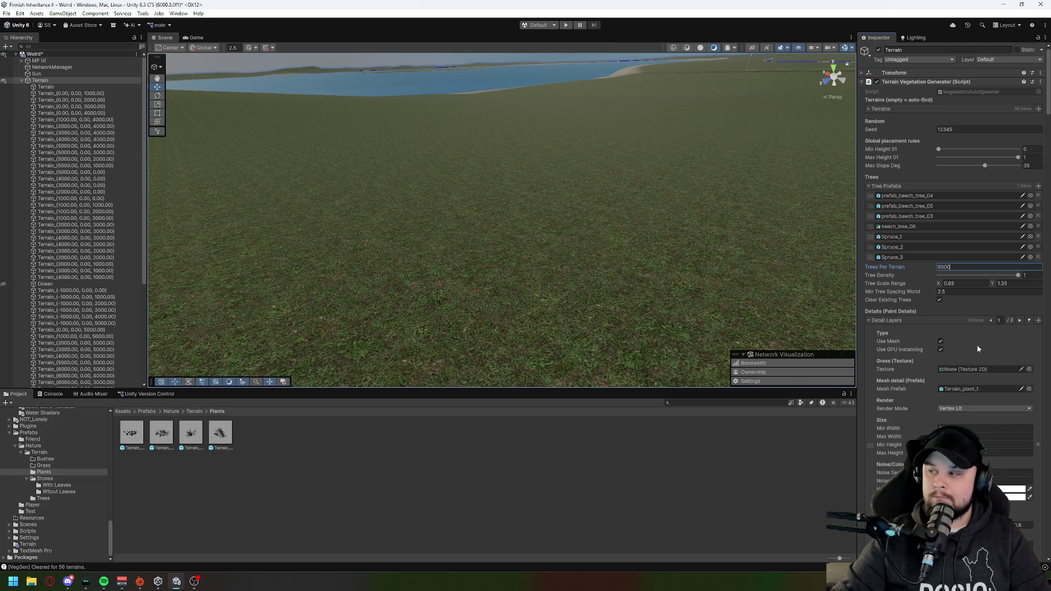
scroll(976, 377, "down", 20)
scroll(976, 376, "down", 20)
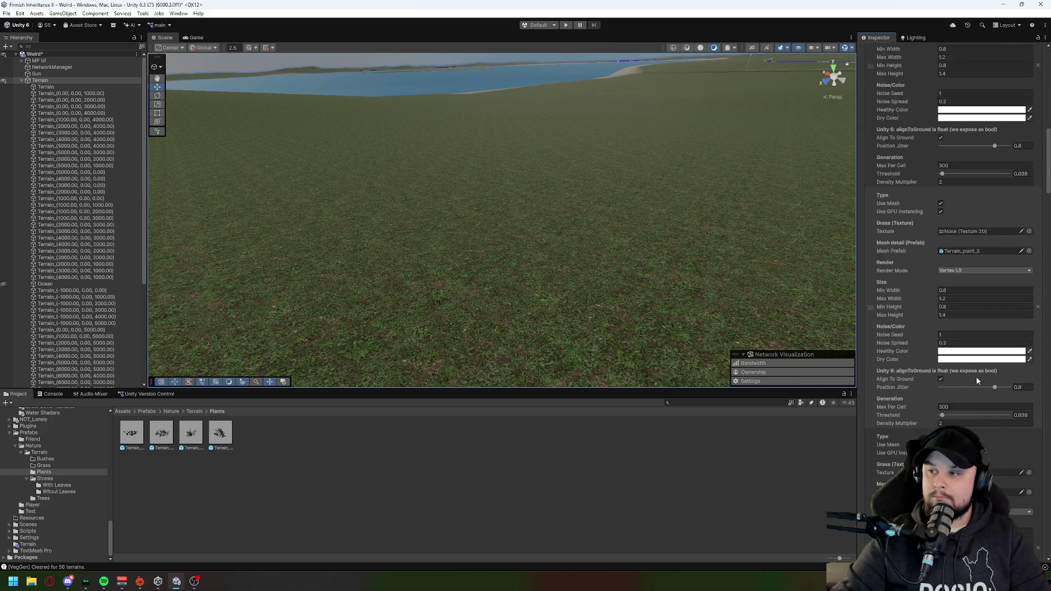
scroll(977, 376, "down", 20)
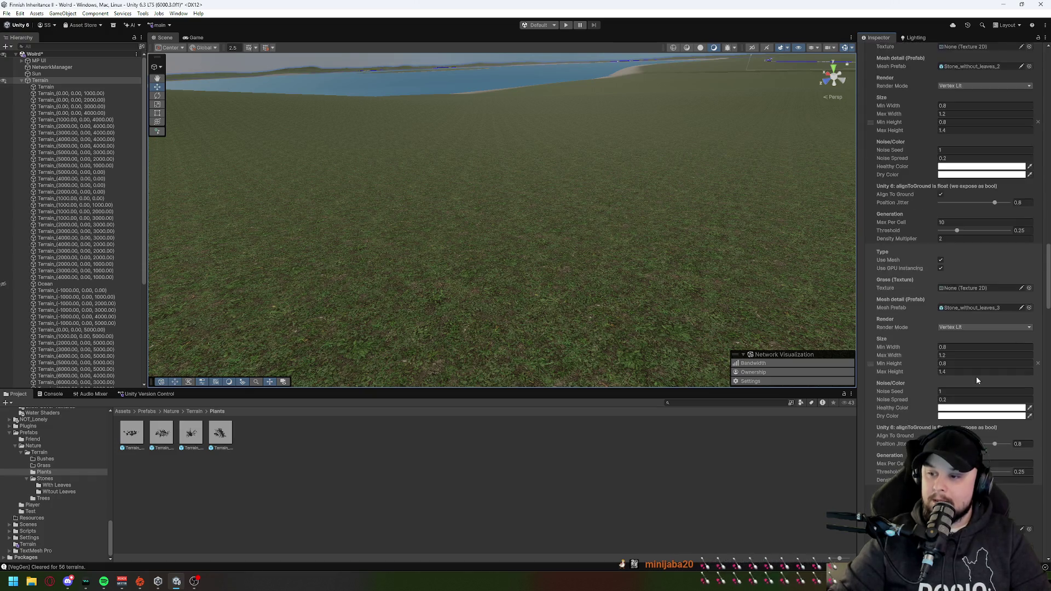
scroll(976, 376, "down", 18)
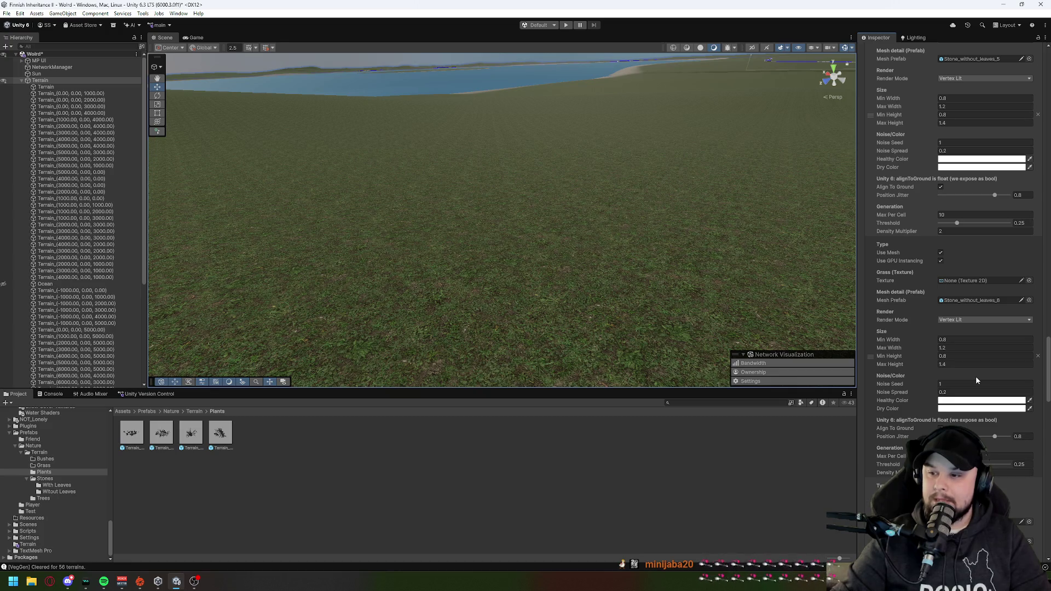
scroll(975, 376, "down", 10)
scroll(975, 376, "down", 13)
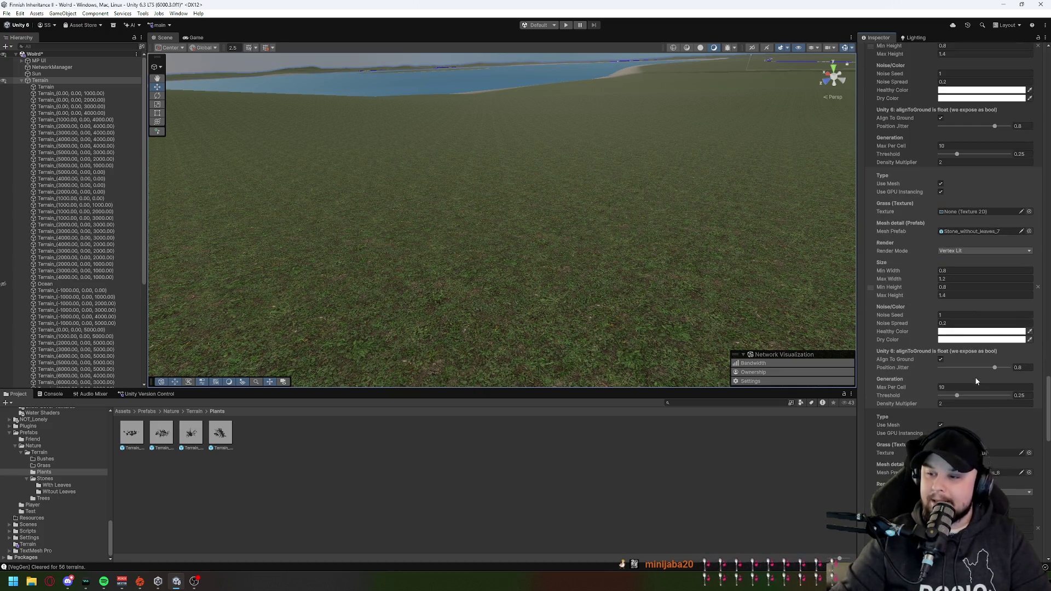
scroll(975, 378, "down", 4)
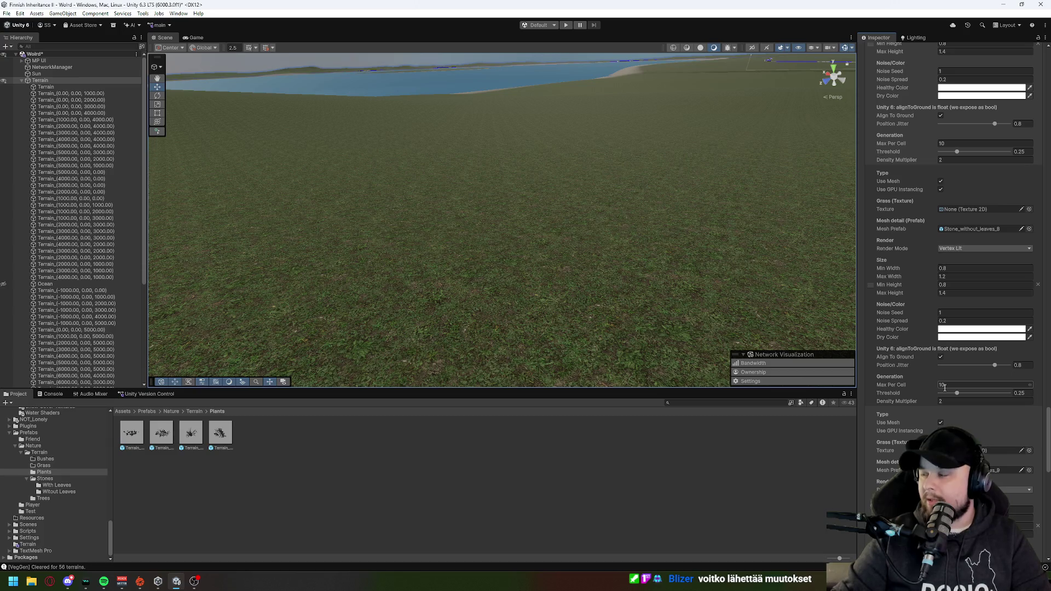
scroll(944, 389, "down", 10)
scroll(944, 389, "up", 10)
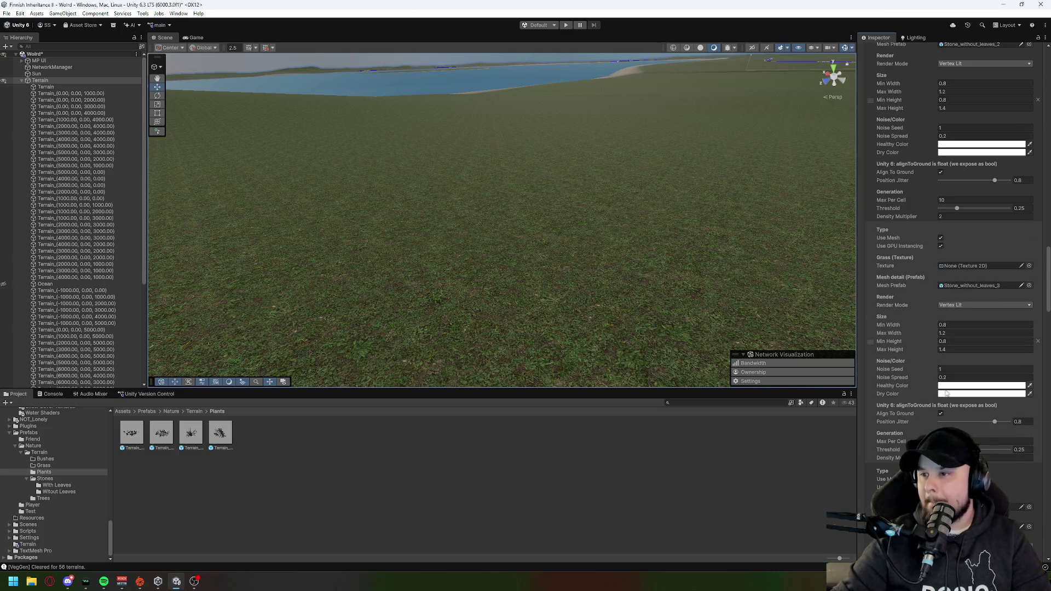
scroll(946, 392, "up", 7)
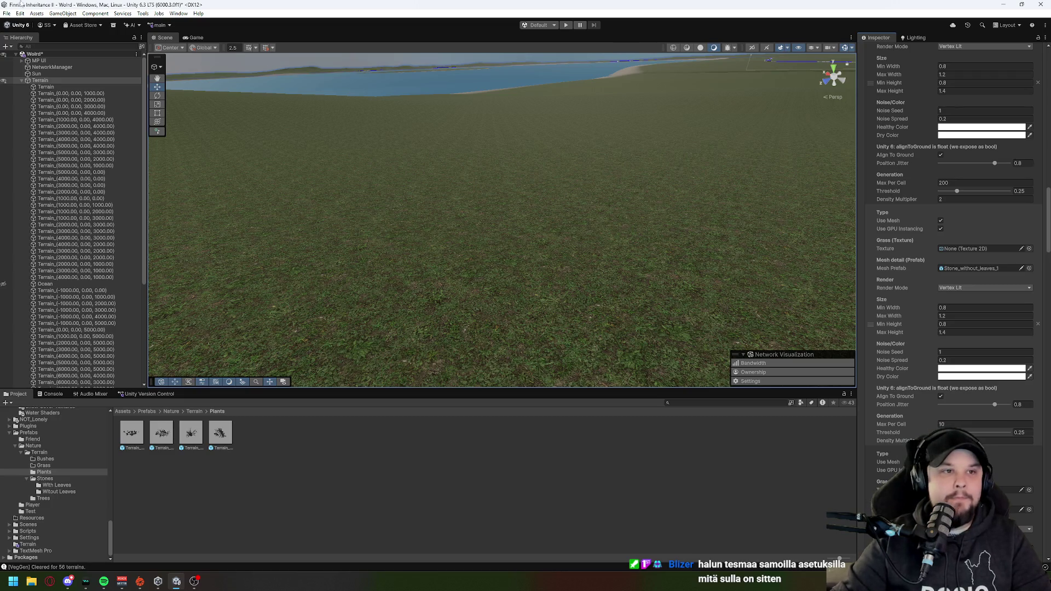
left_click(7, 14)
Step: Save the scene with File > Save and review the generator's detail layers
left_click(24, 54)
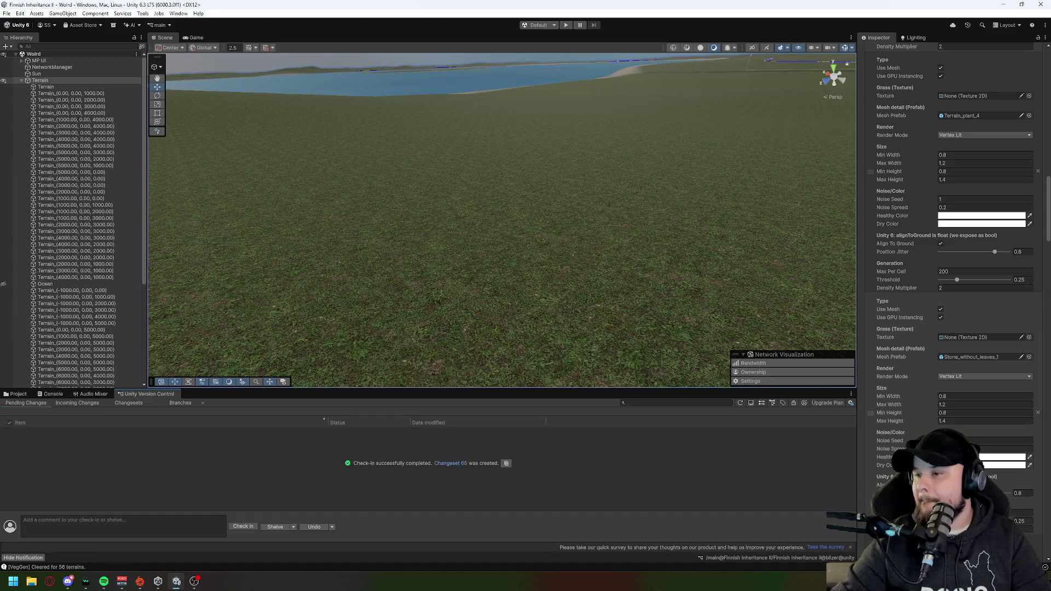
scroll(955, 246, "down", 15)
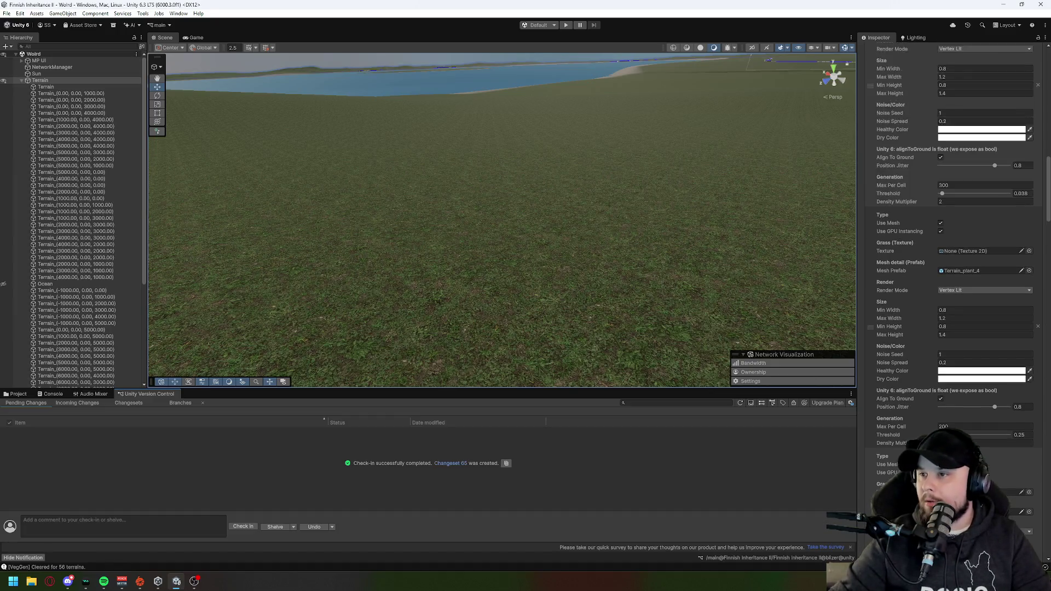
scroll(955, 246, "up", 15)
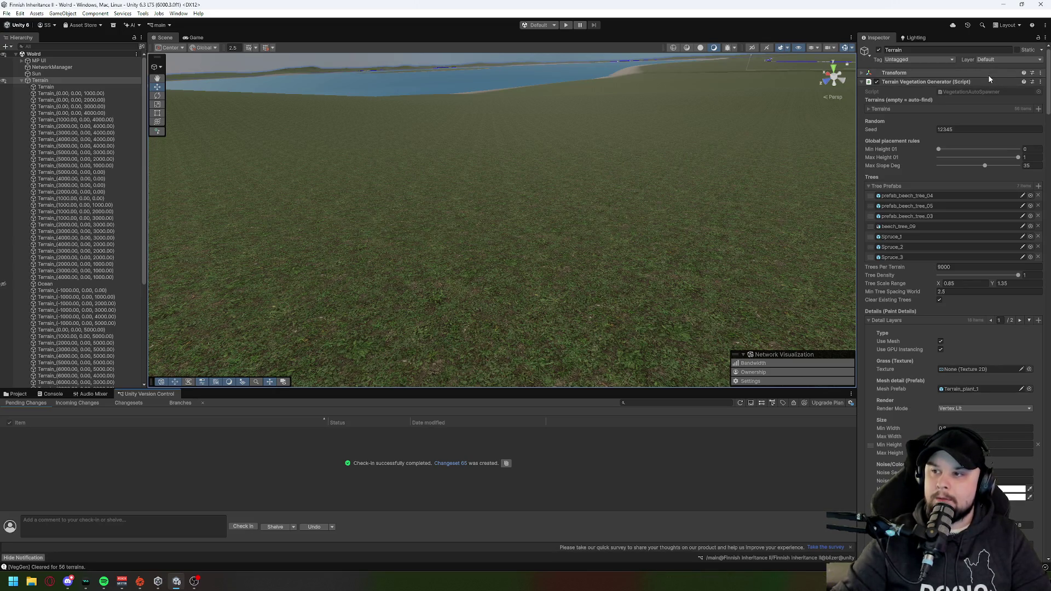
left_click(1040, 82)
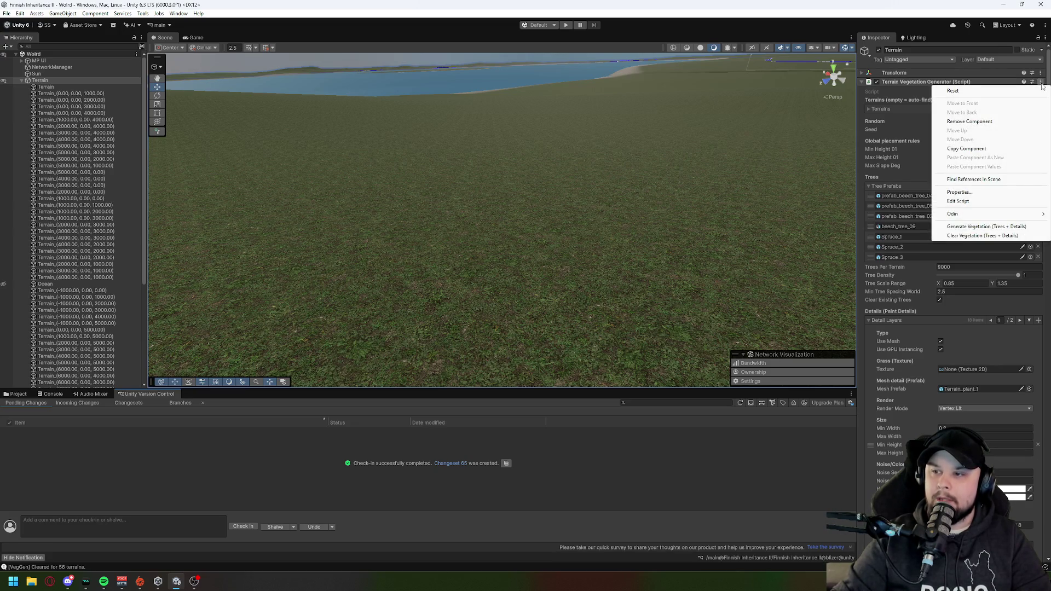
Step: Regenerate trees and details across all 56 terrains with the generator's Generate action
left_click(991, 228)
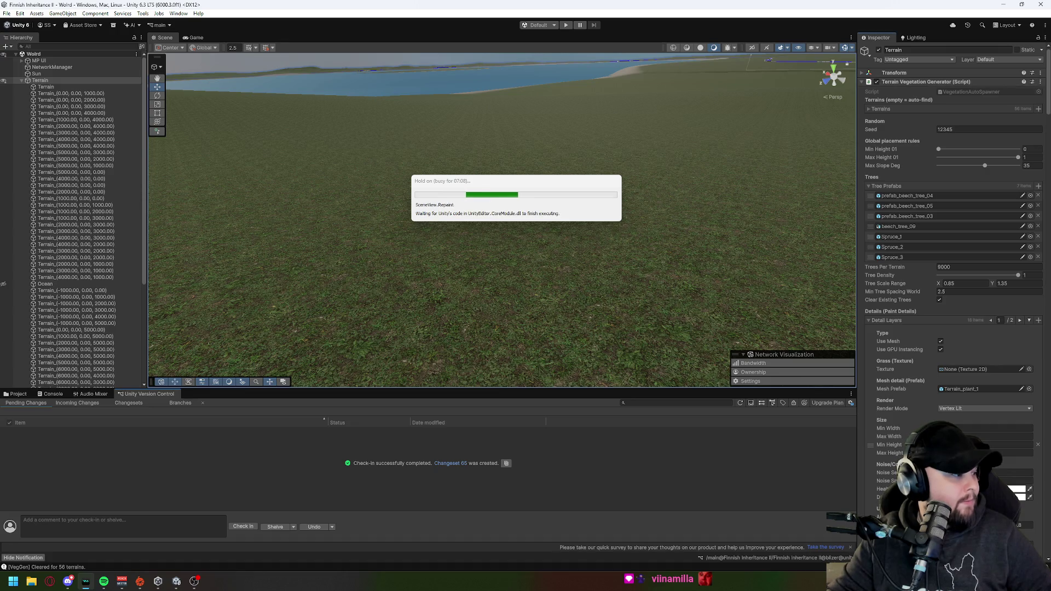
Step: Fly the scene camera through the regenerated forest up to the canopy
mouse_move(495, 230)
left_mouse_down()
mouse_move(496, 206)
mouse_move(624, 282)
mouse_move(614, 287)
mouse_move(716, 249)
mouse_move(684, 282)
left_mouse_up()
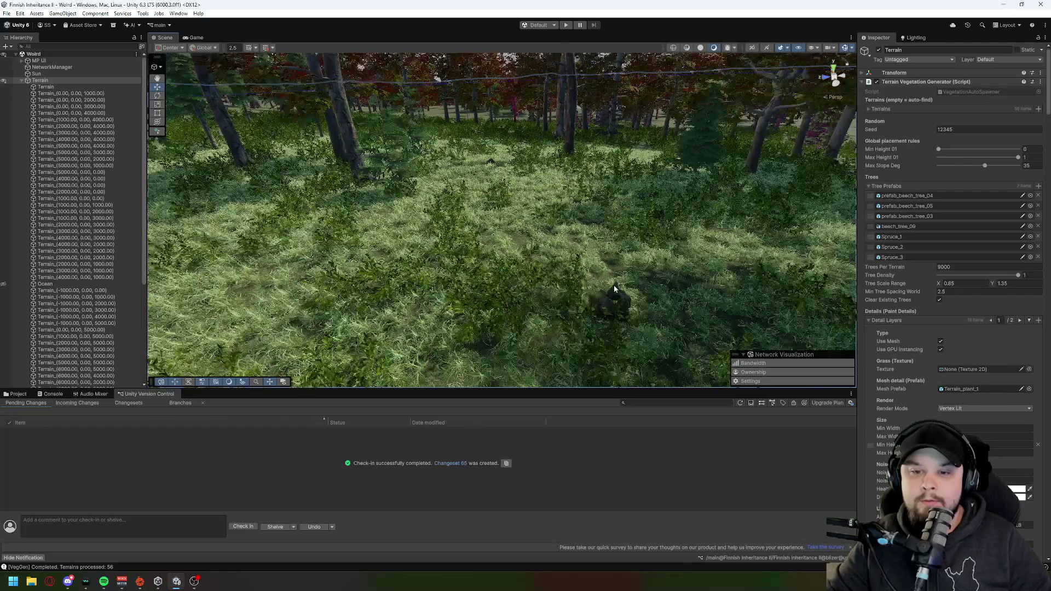
mouse_move(614, 288)
left_mouse_down()
mouse_move(519, 244)
mouse_move(595, 213)
mouse_move(561, 212)
mouse_move(664, 218)
mouse_move(735, 265)
mouse_move(744, 228)
left_mouse_up()
left_click_drag(483, 185, 521, 182)
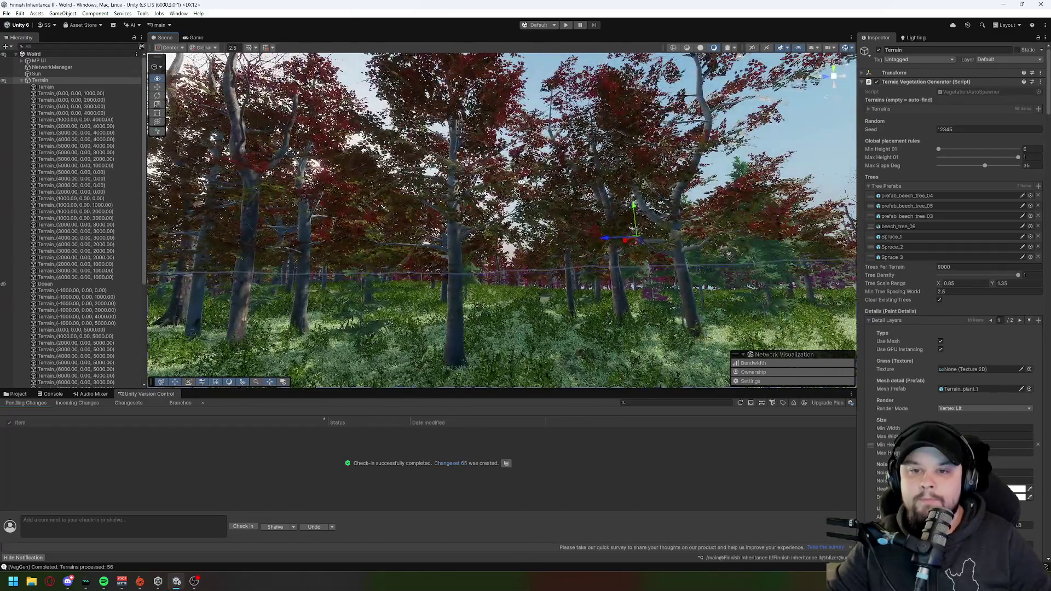
Step: Reselect Terrain and open the properties of prefab_beech_tree_04
left_click(676, 225)
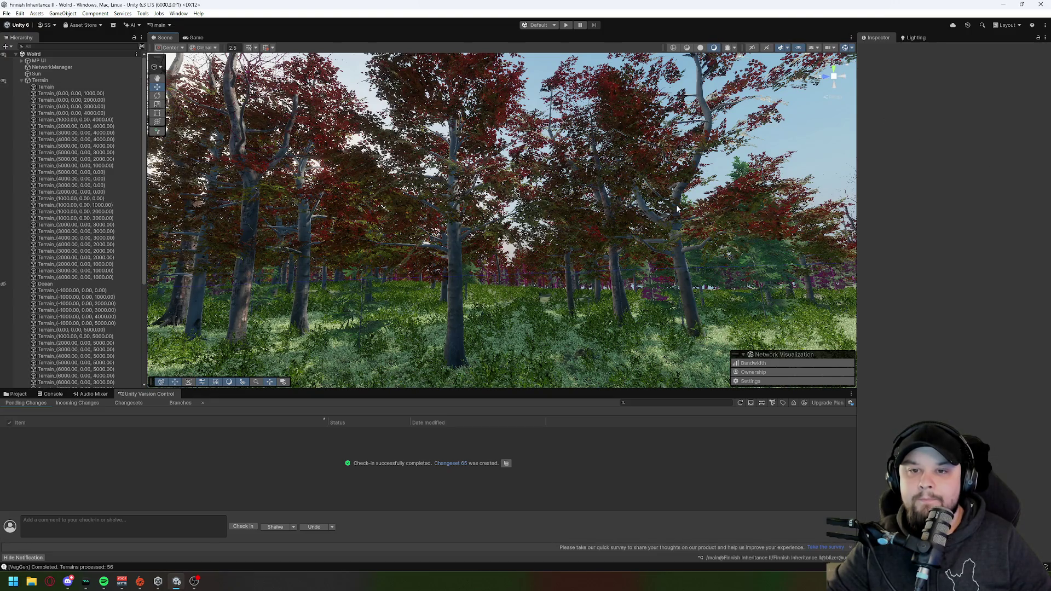
left_click(40, 80)
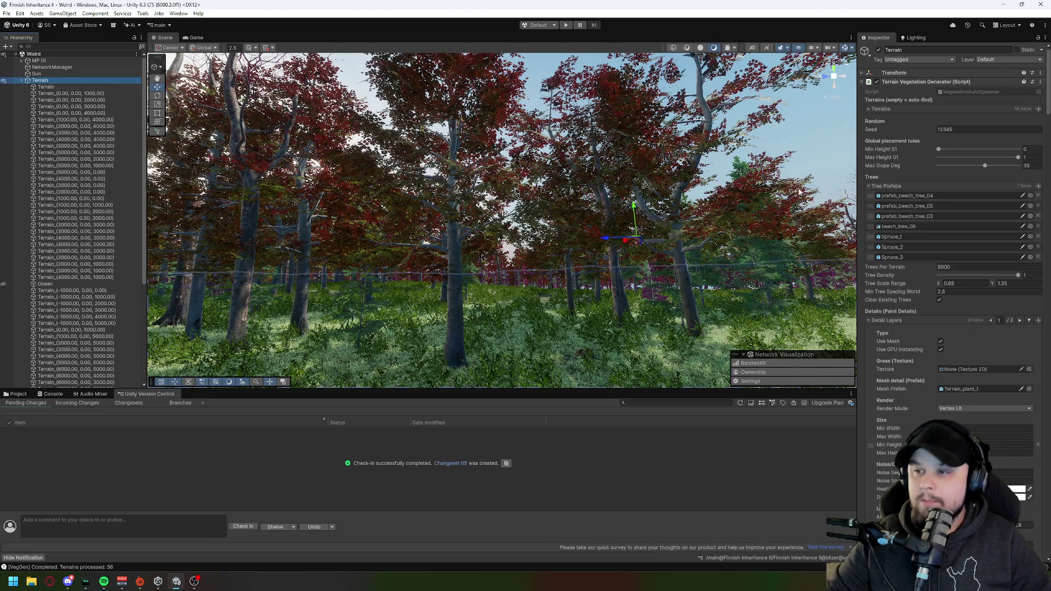
left_click(1030, 196)
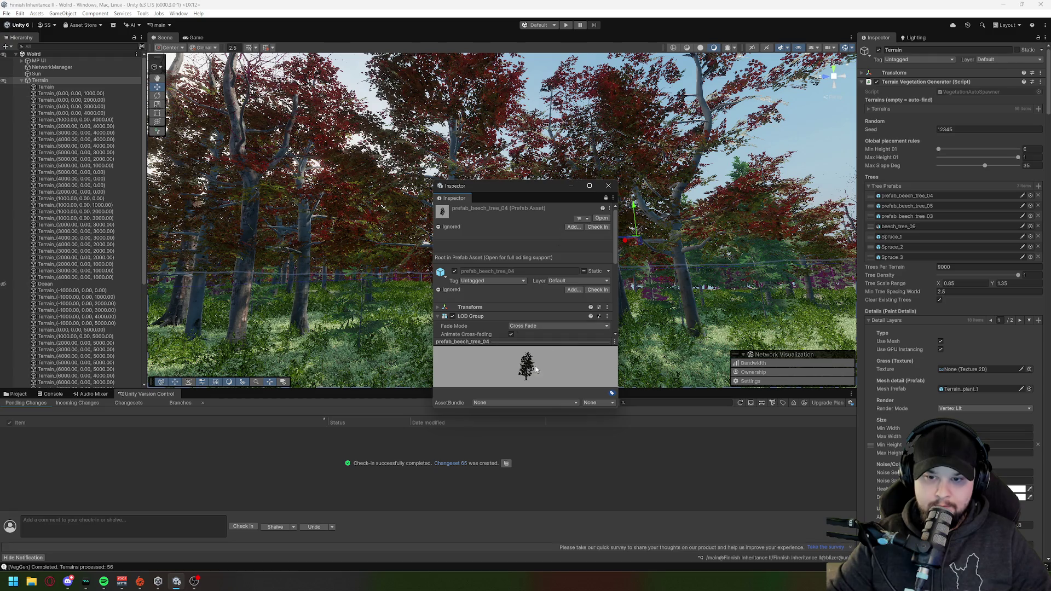
Step: Open prefab_beech_tree_04 briefly, return to the scene, and close its properties window
scroll(579, 318, "down", 5)
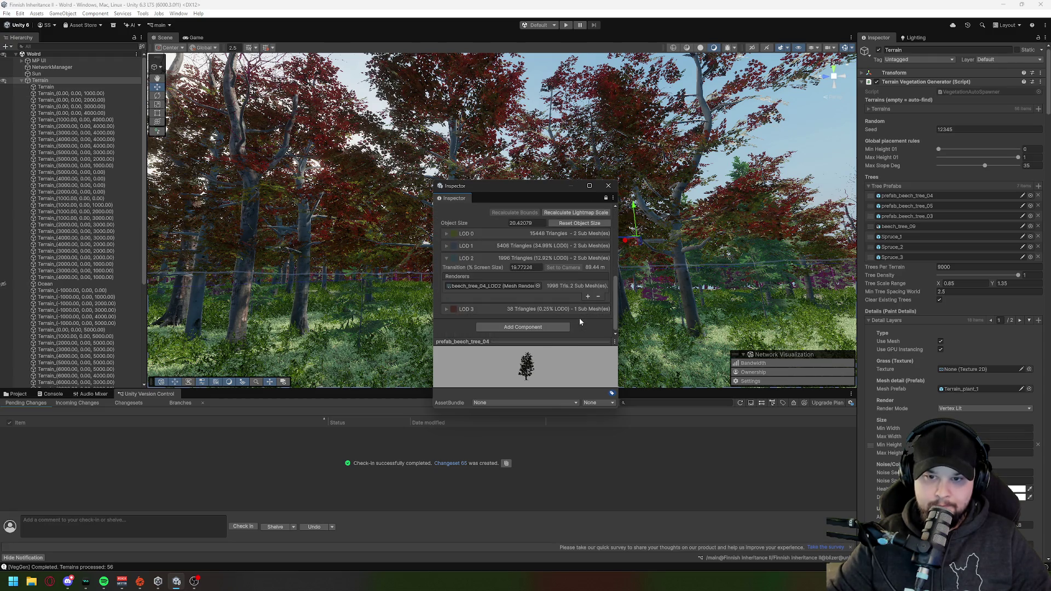
scroll(580, 321, "up", 5)
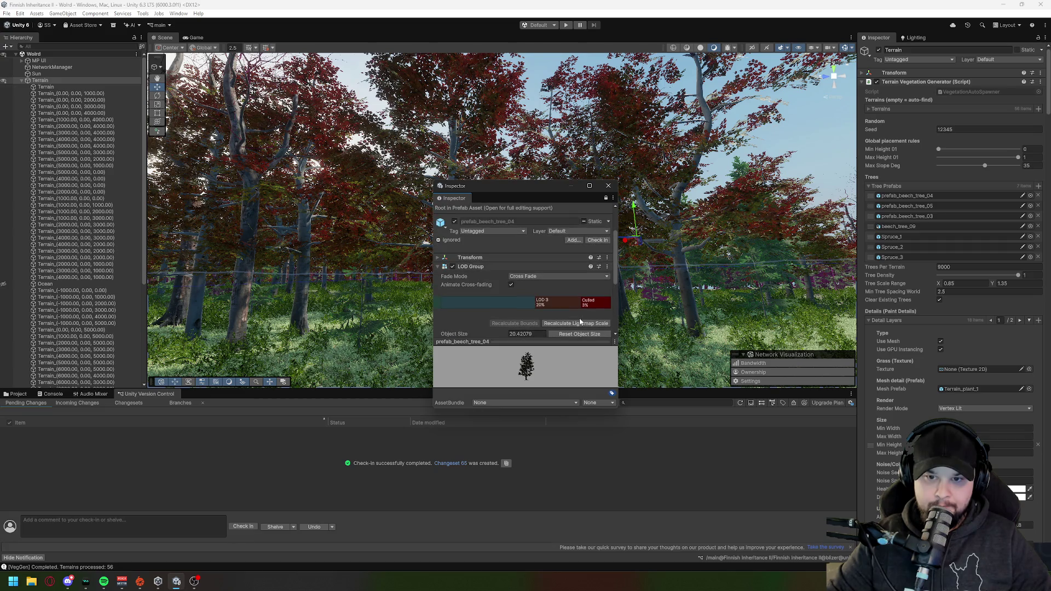
scroll(579, 317, "up", 2)
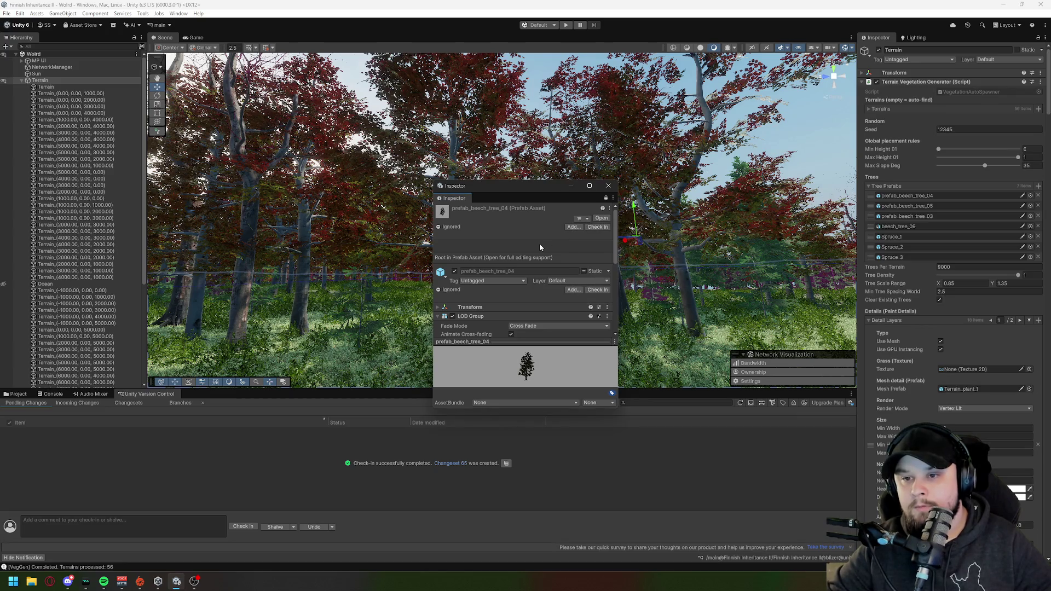
left_click(602, 219)
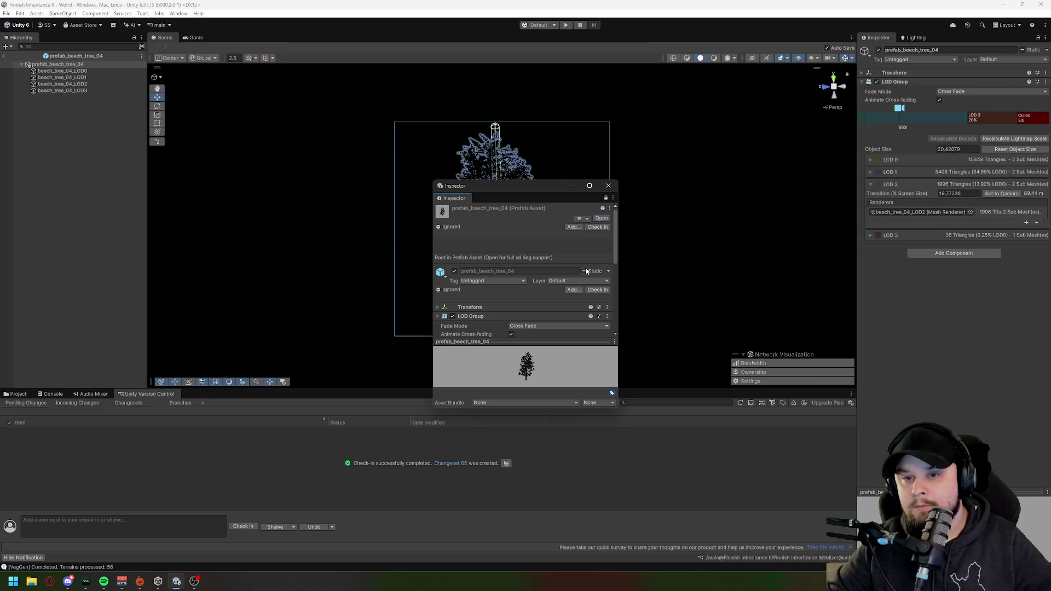
left_click(3, 56)
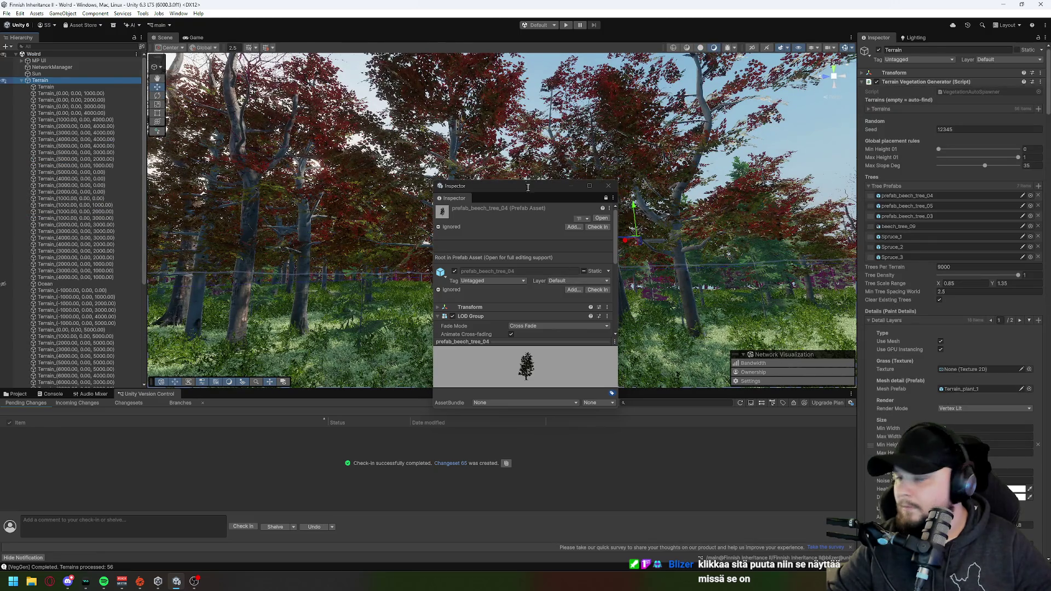
left_click(608, 186)
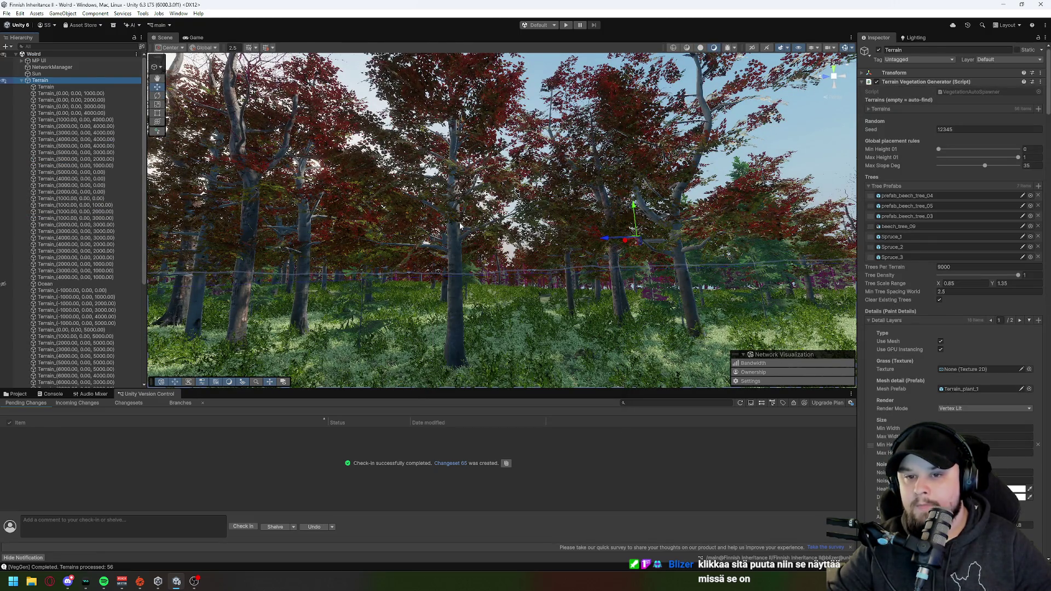
Step: Select a terrain tile's beech_tree_04 tree type, then reselect the Terrain parent
left_click(491, 326)
left_click(458, 327)
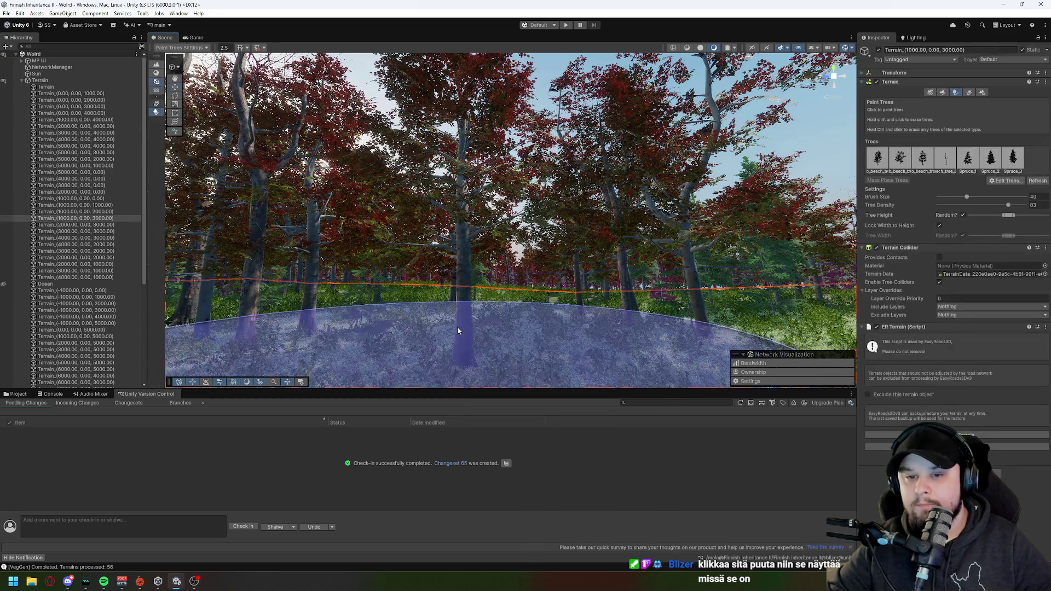
left_click(879, 158)
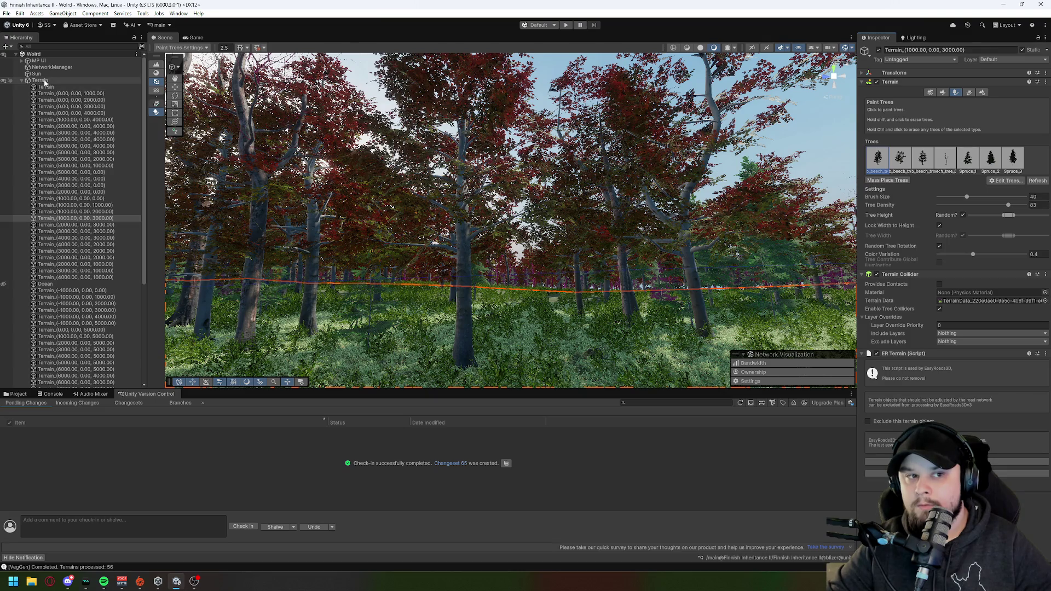
left_click(40, 80)
Step: Reopen prefab_beech_tree_04 in Prefab Mode from the Tree Prefabs list
left_click(911, 196)
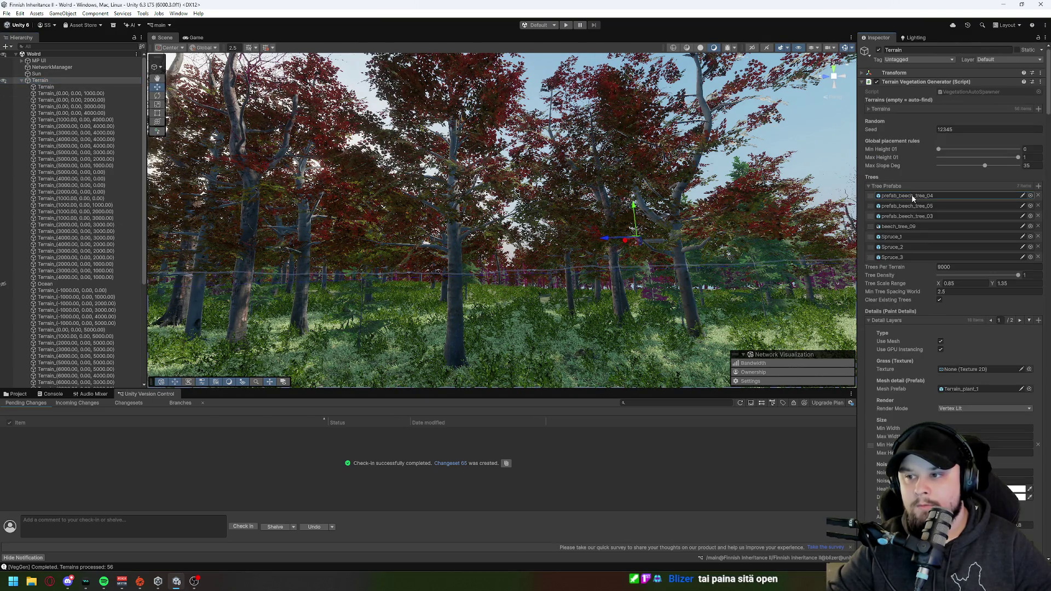
double_click(908, 195)
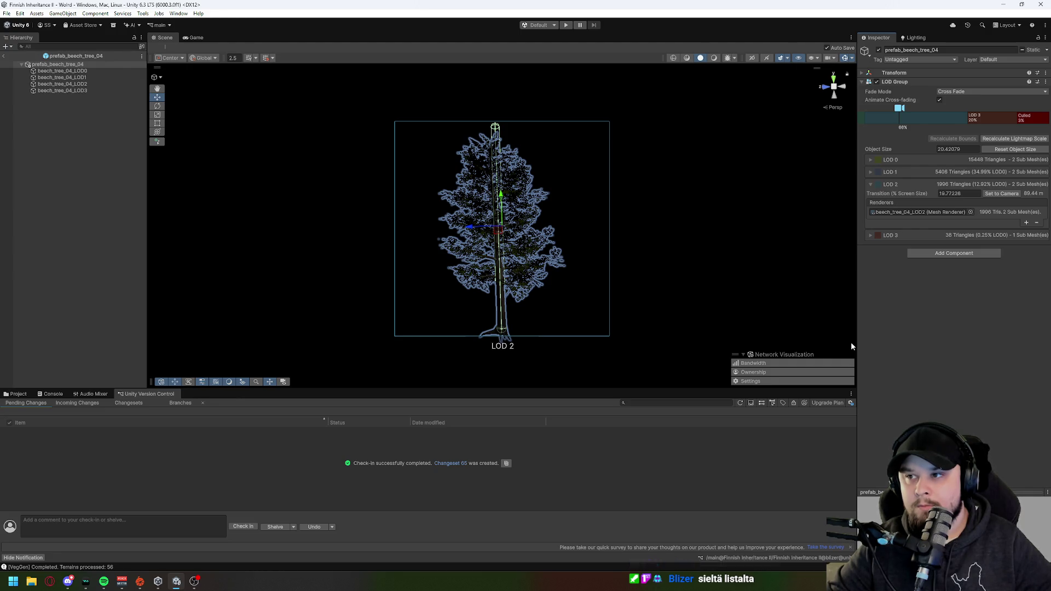
left_click(4, 55)
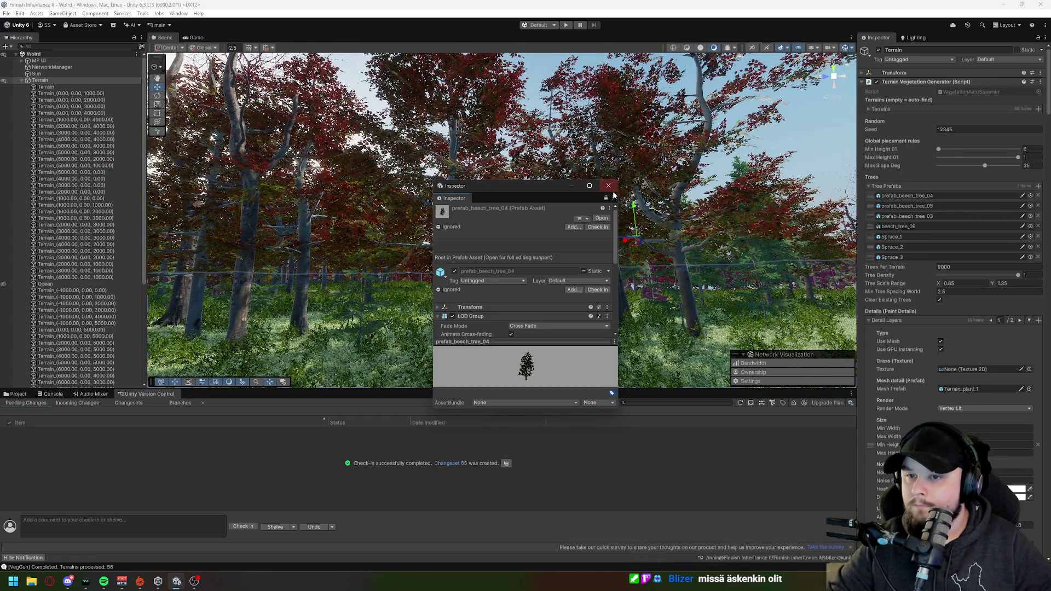
left_click(608, 186)
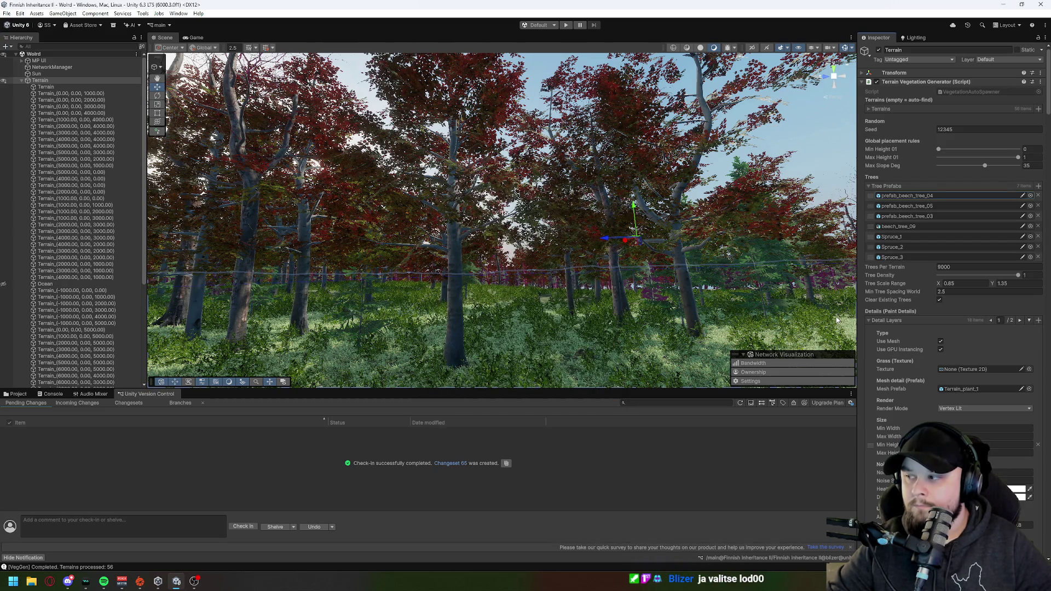
double_click(907, 196)
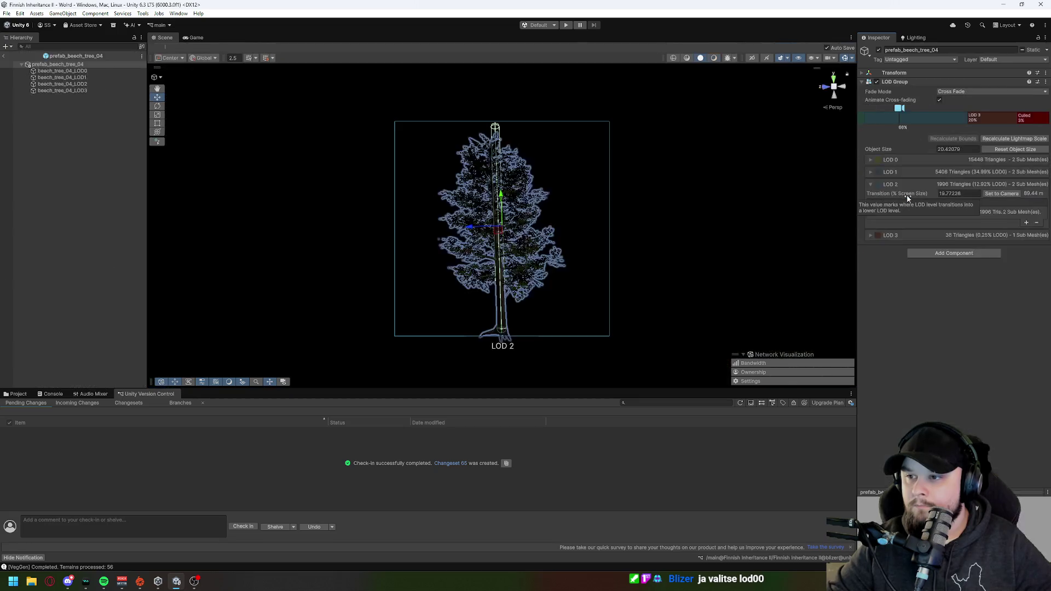
Step: Expand LOD 0 and select its beech_tree_04_LOD0 renderer to show its materials
left_click(900, 158)
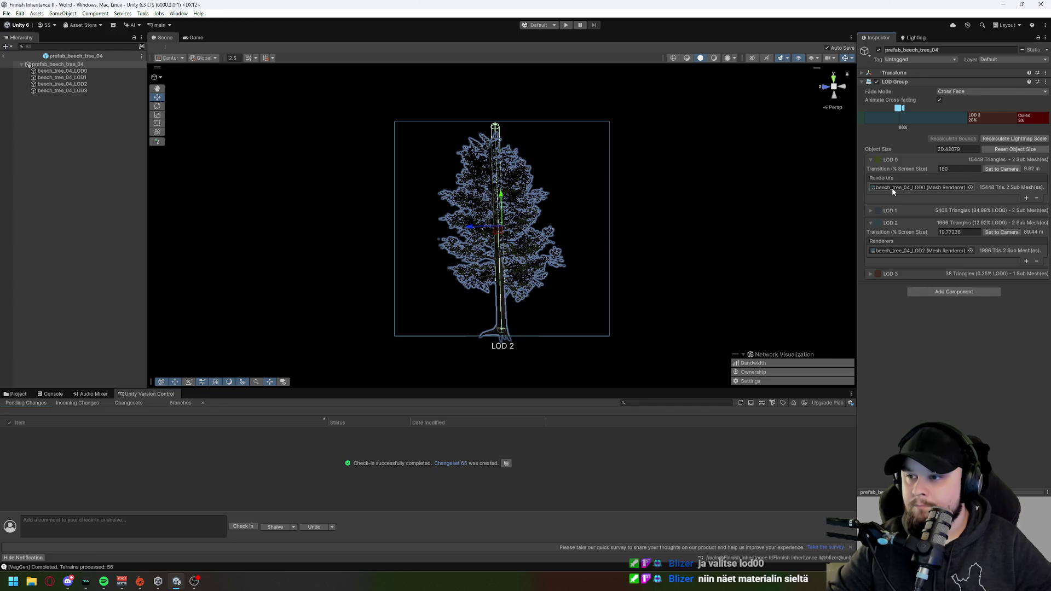
left_click(970, 187)
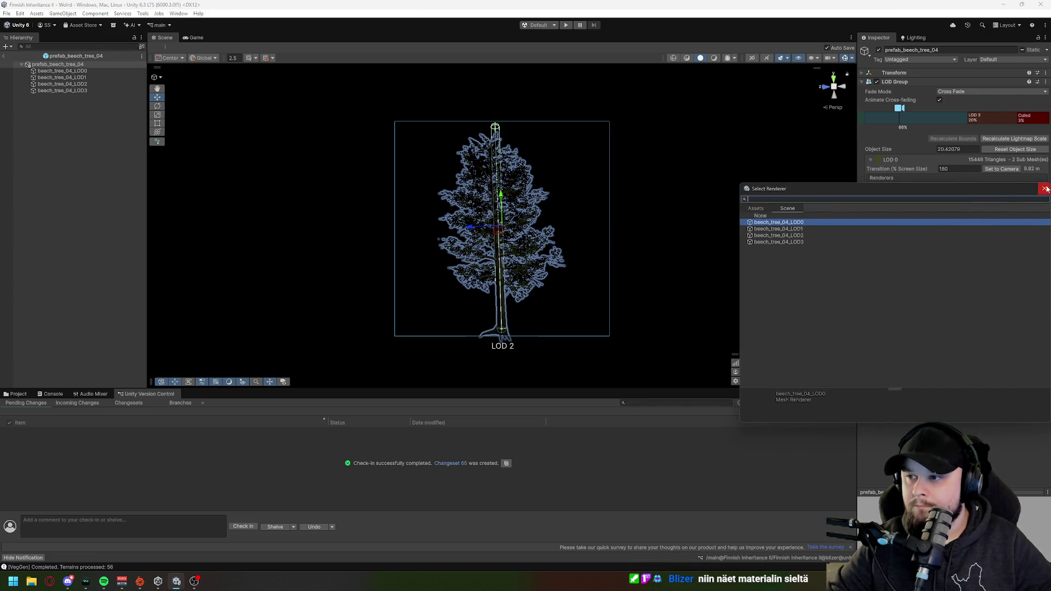
key("Escape")
double_click(934, 189)
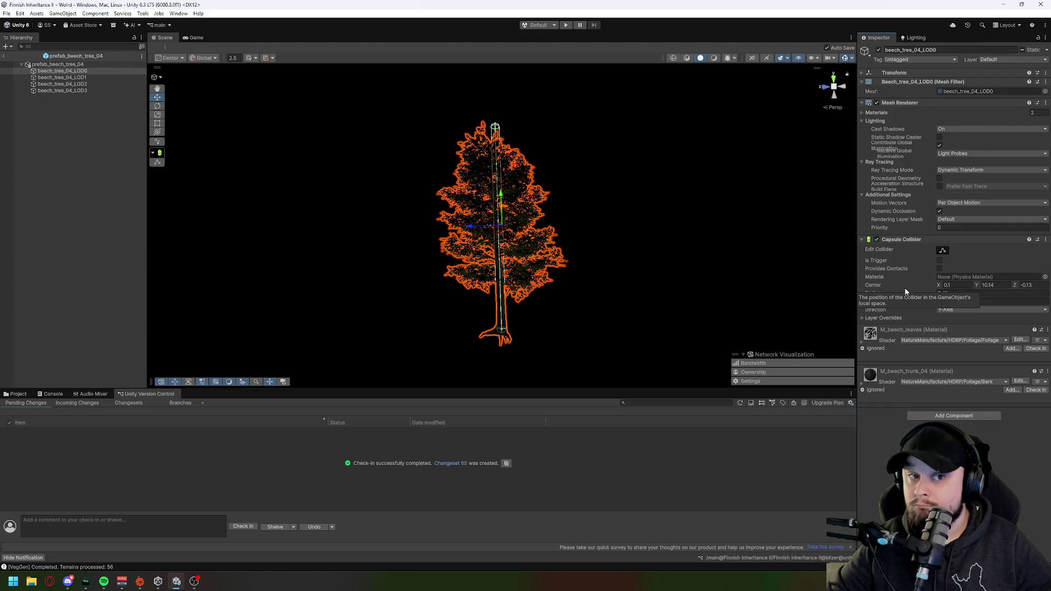
Step: Switch to the Project view and ping M_beech_leaves from the LOD0 materials list
left_click(102, 72)
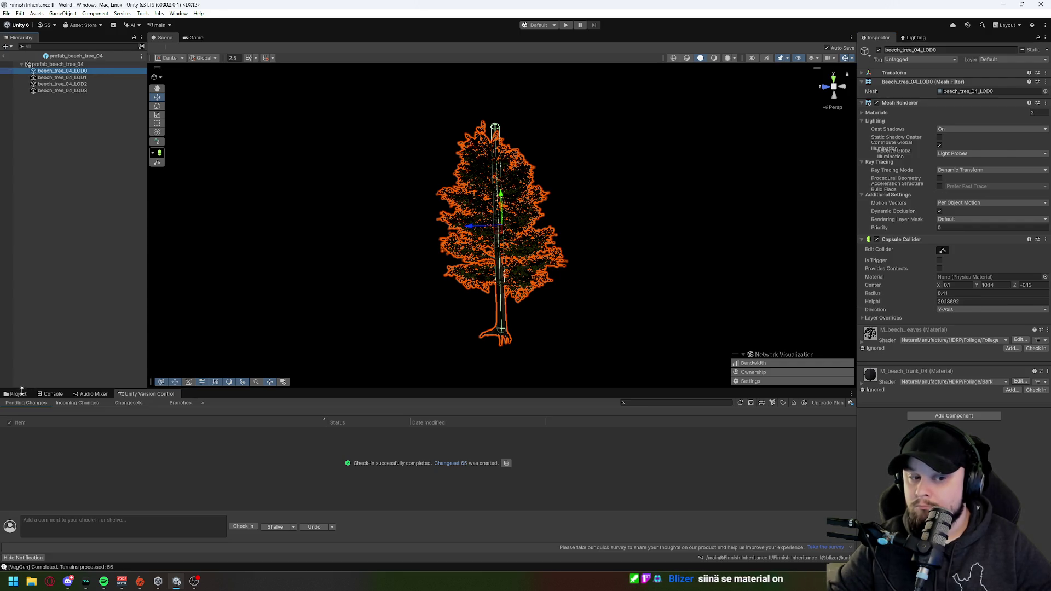
key("ctrl+5")
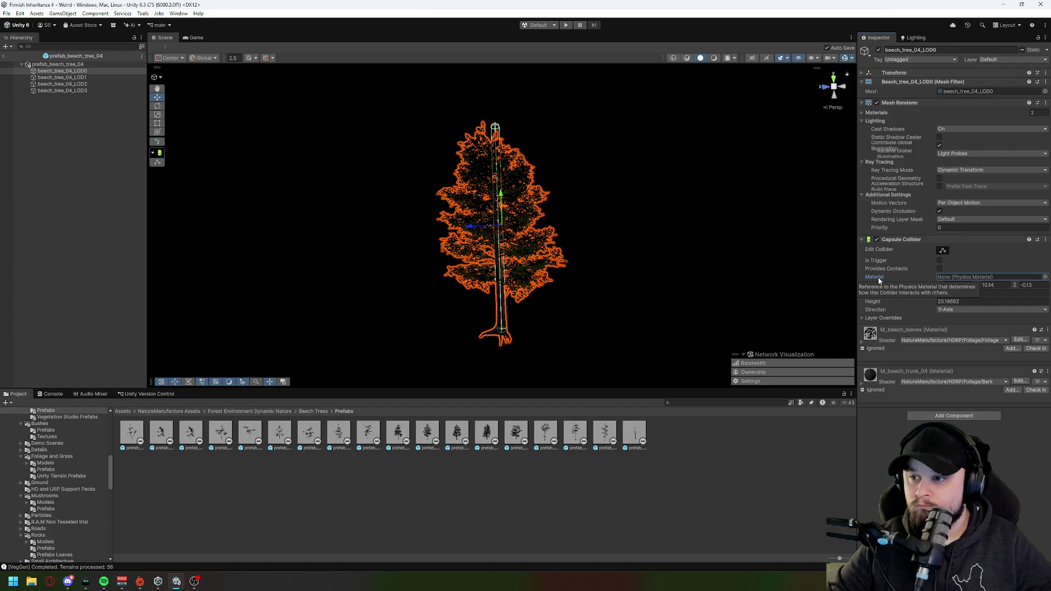
left_click(862, 112)
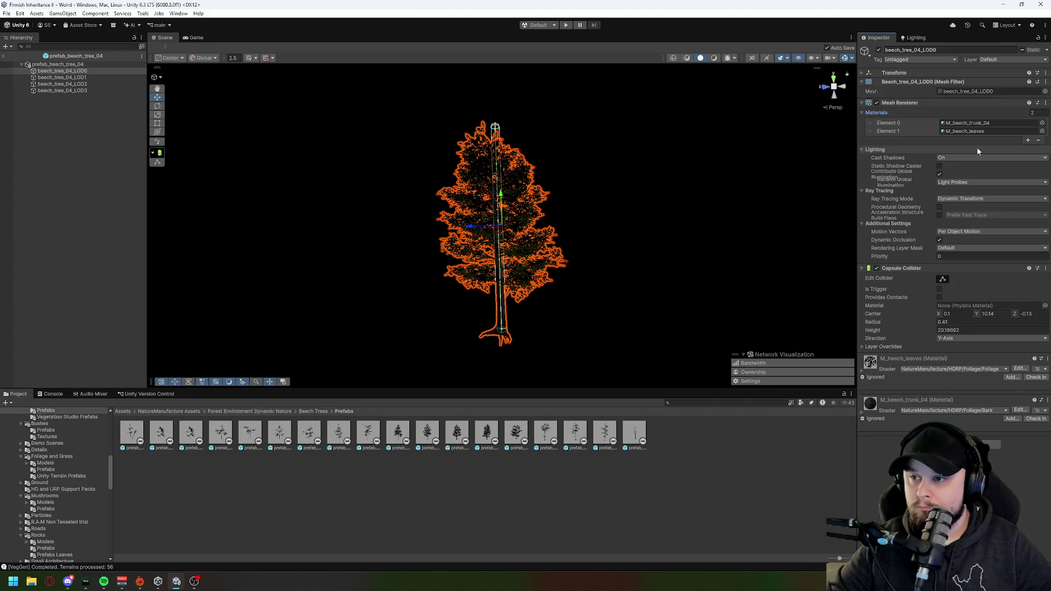
left_click(1028, 131)
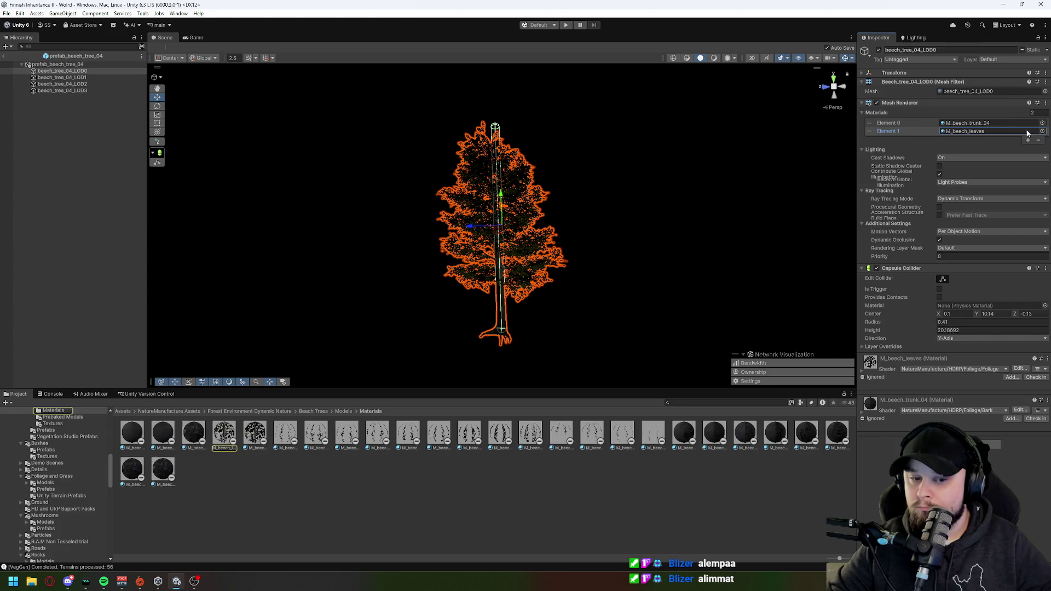
left_click(226, 430)
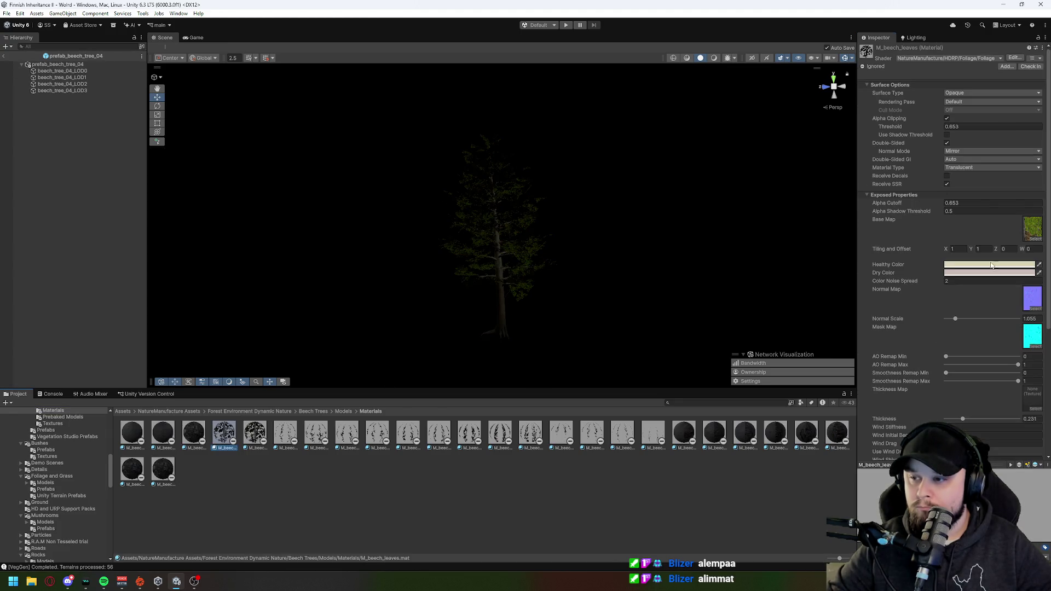
Step: Review the M_beech_leaves material settings, then exit the beech prefab back to the World scene
scroll(948, 255, "down", 3)
scroll(940, 273, "down", 3)
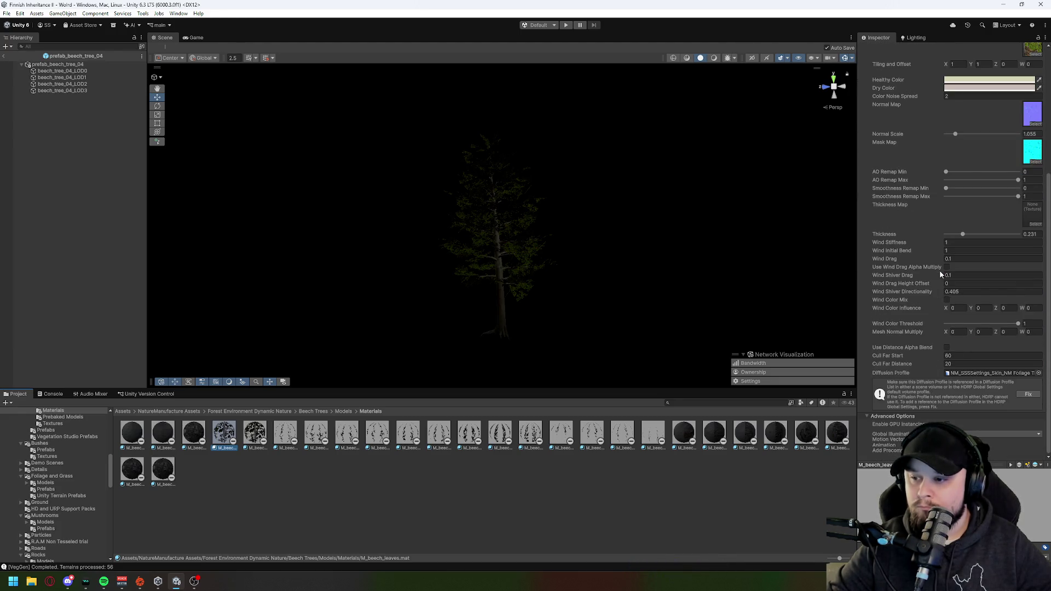
scroll(1024, 393, "up", 1)
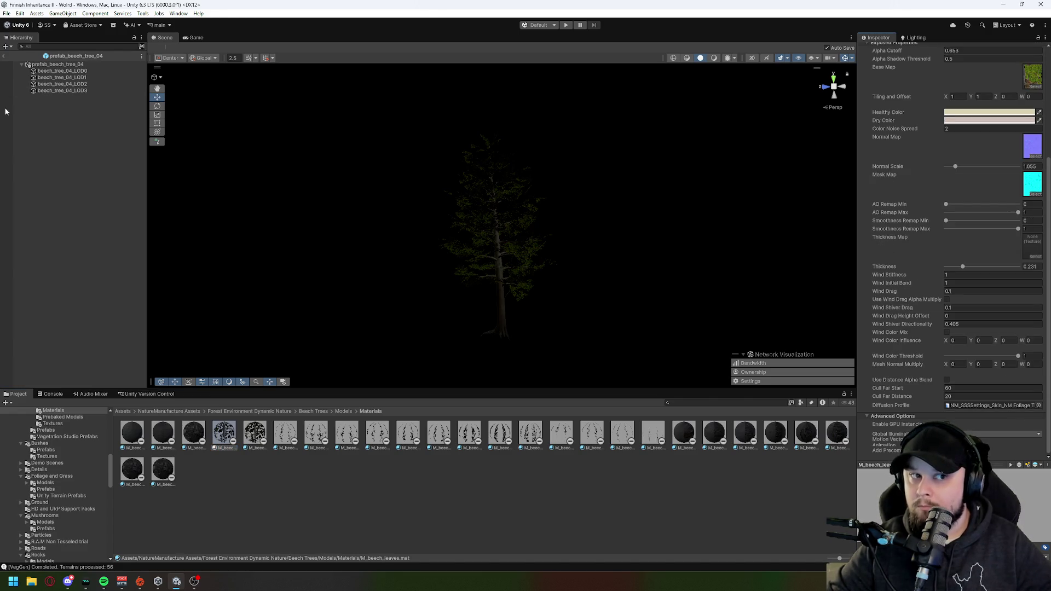
left_click(4, 56)
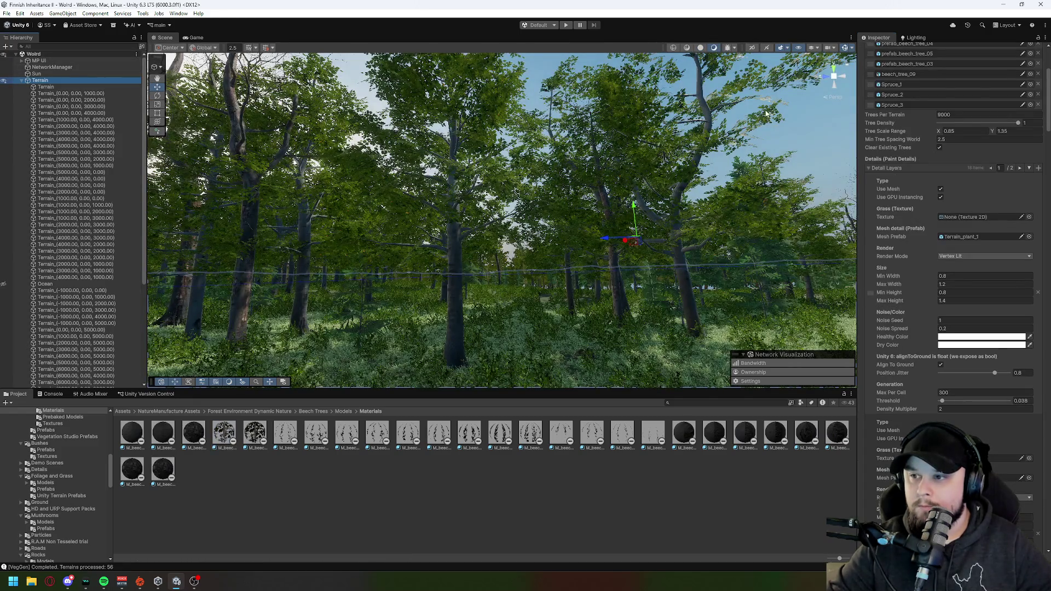
mouse_move(719, 190)
left_mouse_down()
mouse_move(570, 186)
mouse_move(629, 232)
left_mouse_up()
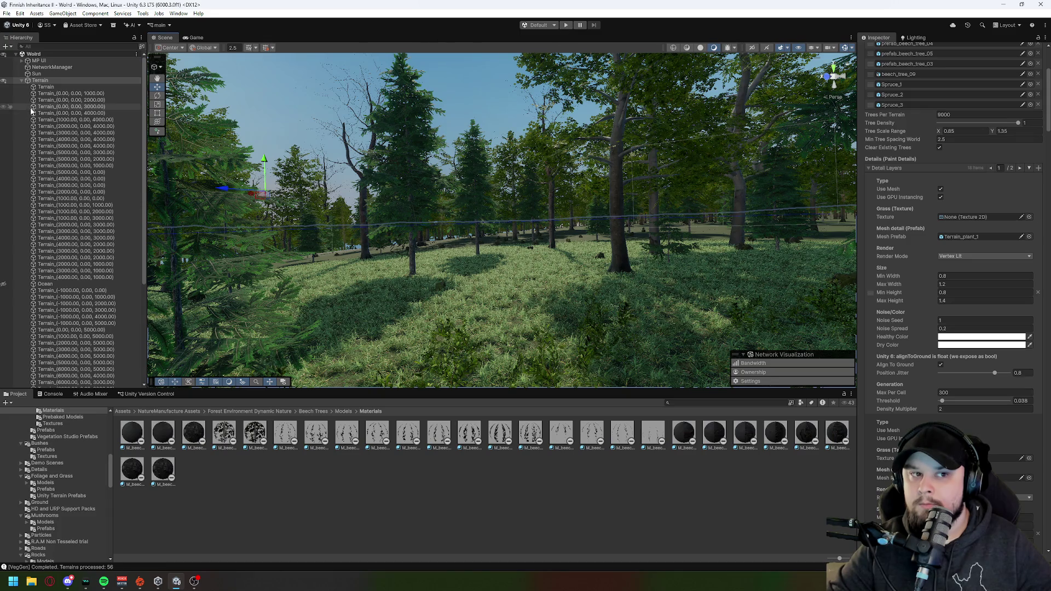
Step: Collapse the Terrain's child tiles in the Hierarchy and select the Talo building
left_click(23, 81)
left_click(22, 81)
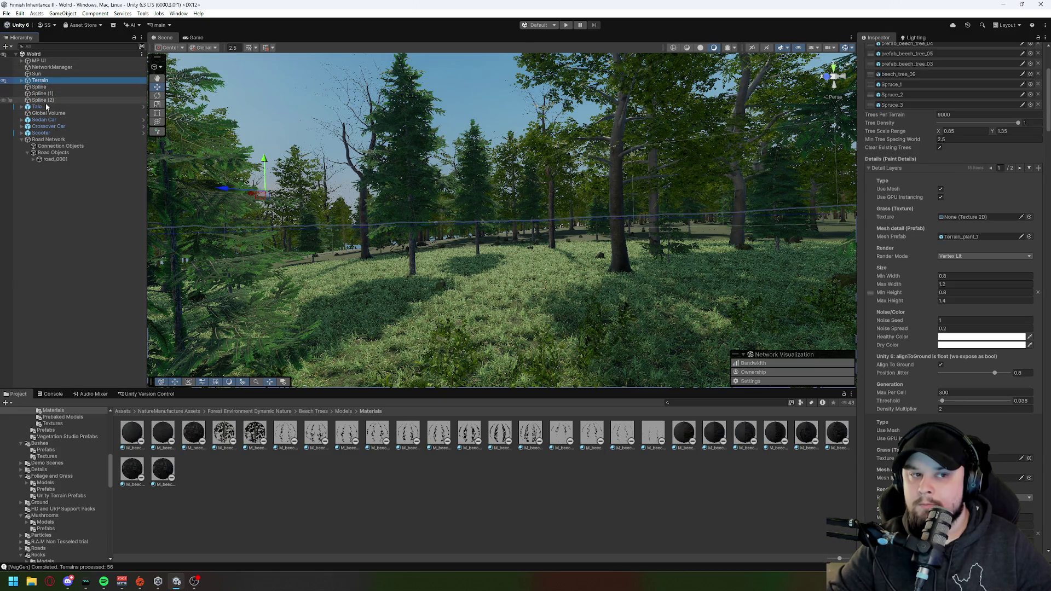
left_click(46, 107)
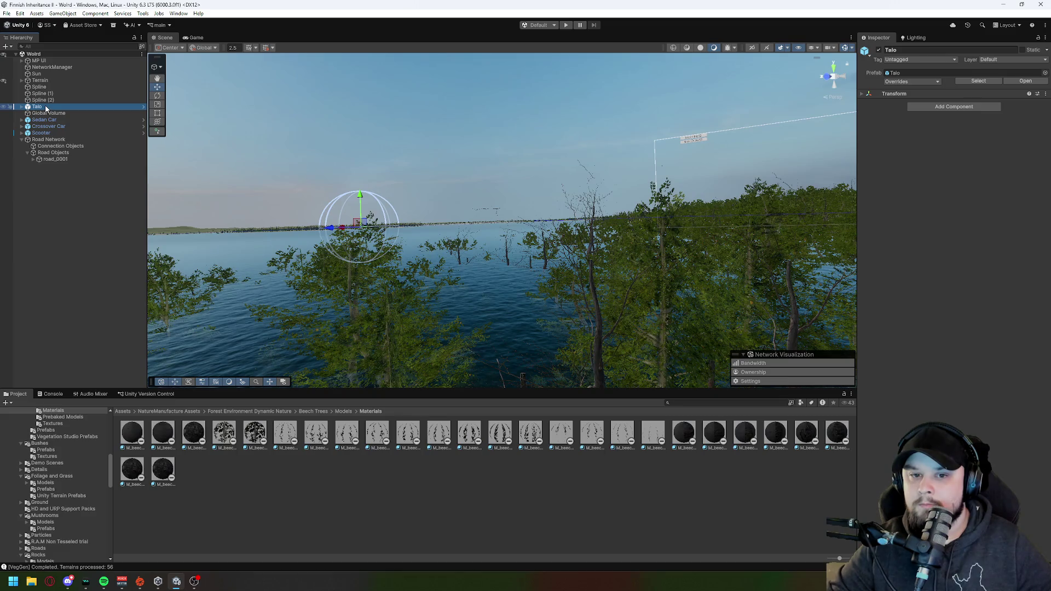
Step: Frame the Talo building, then fly the view down toward the parked cars
double_click(46, 108)
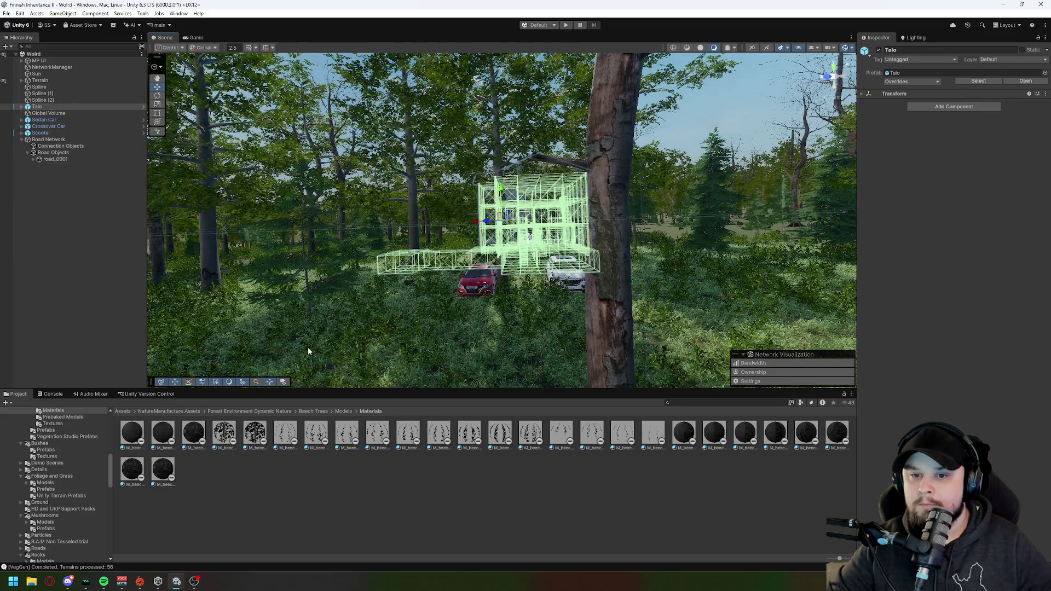
left_click(385, 265)
mouse_move(434, 258)
left_mouse_down()
mouse_move(533, 370)
mouse_move(510, 393)
mouse_move(547, 393)
mouse_move(507, 392)
left_mouse_up()
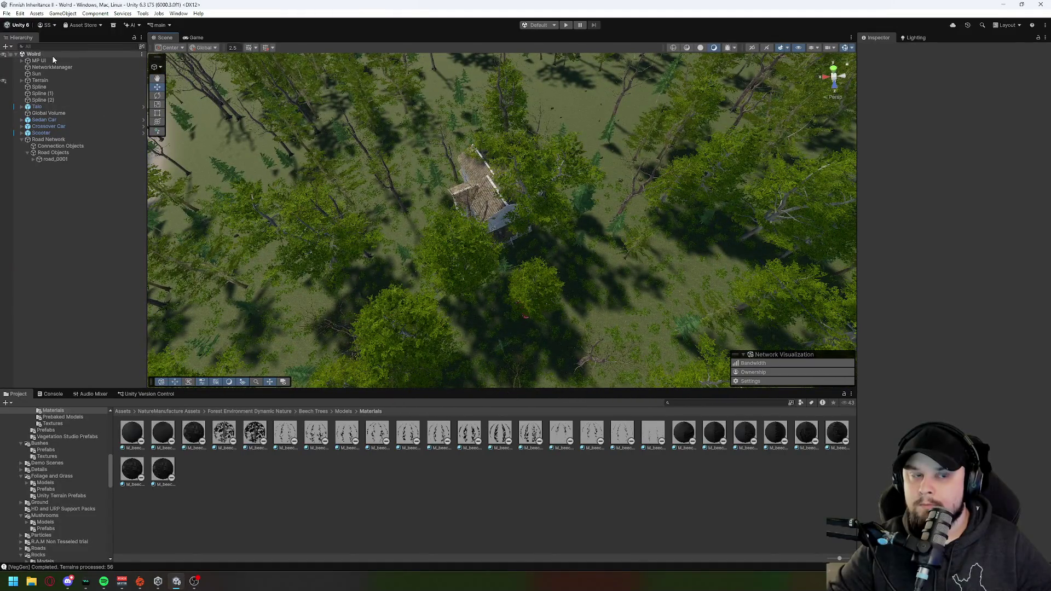
Step: Select a child terrain tile and erase the trees around the house and cars with Paint Trees
left_click(40, 81)
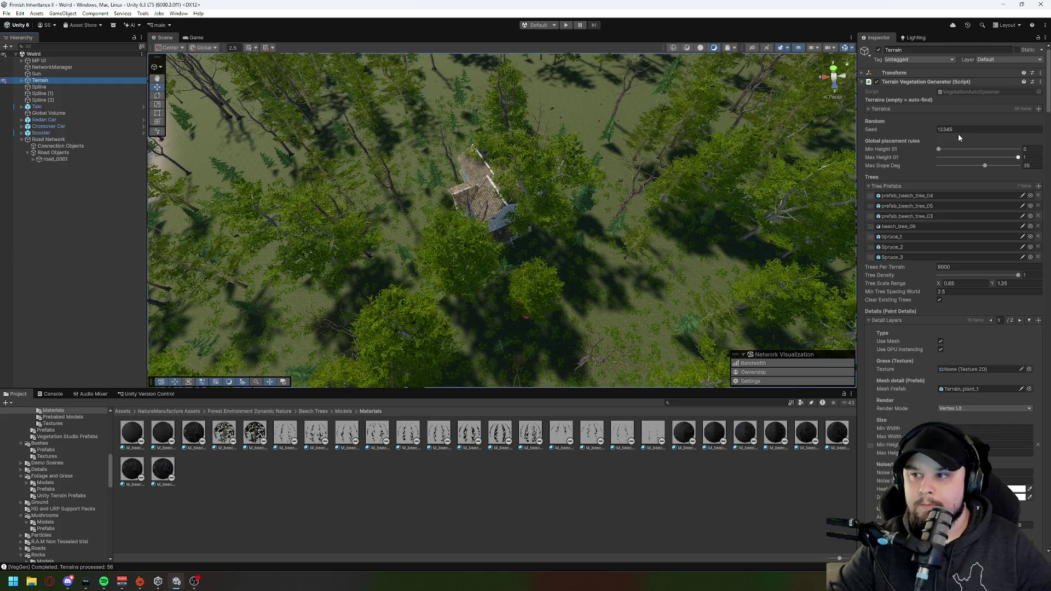
left_click(22, 81)
left_click(80, 88)
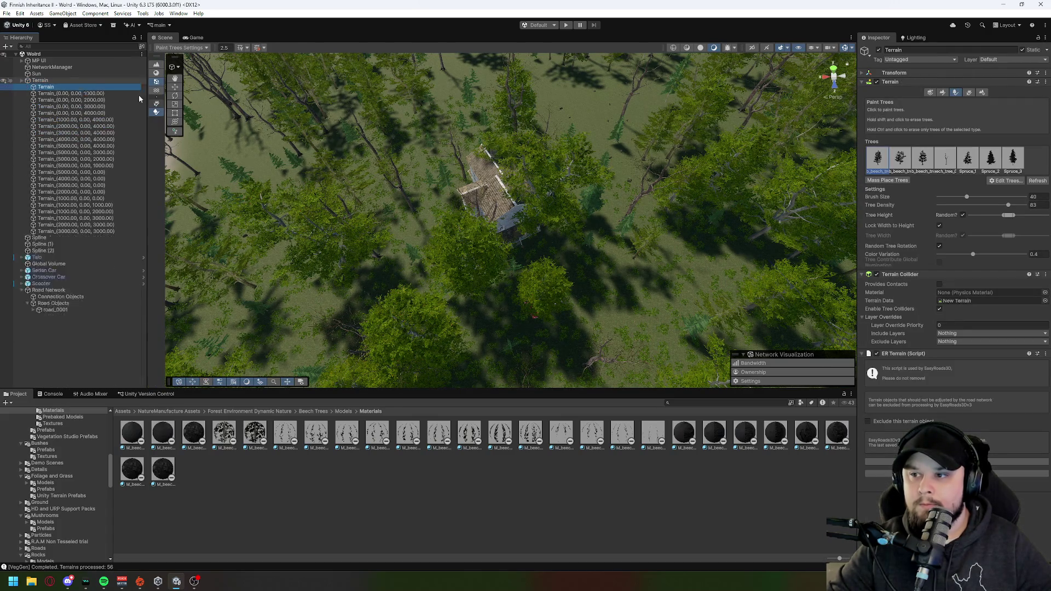
left_click(941, 95)
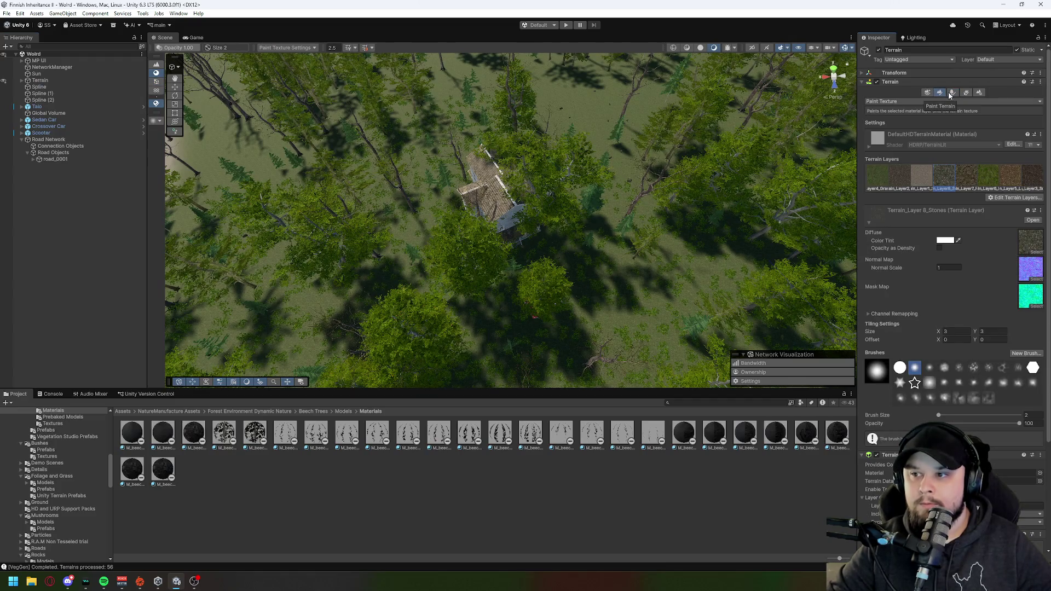
left_click(954, 94)
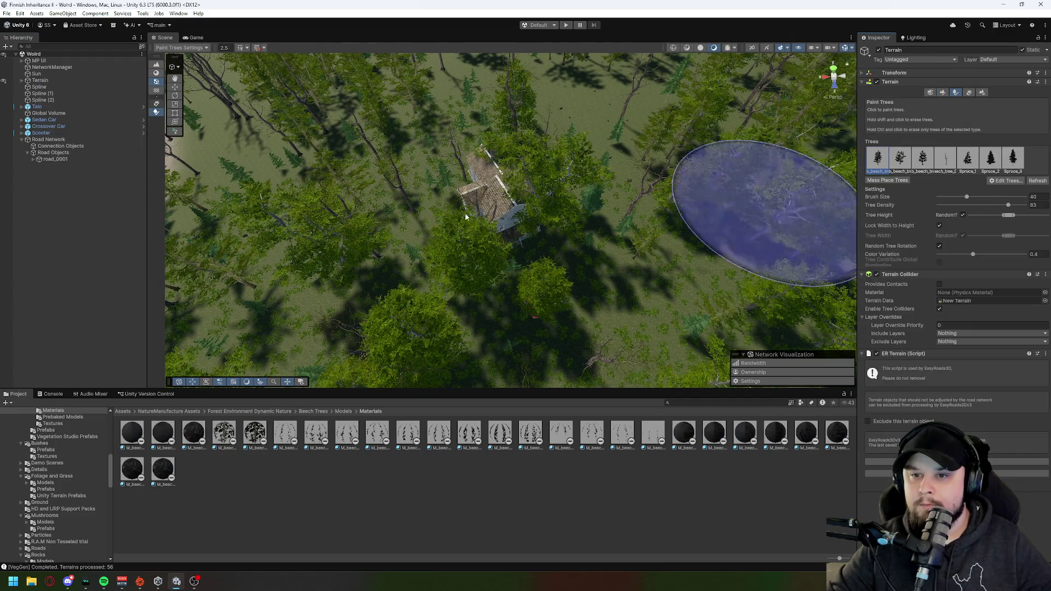
left_click(502, 271, "shift")
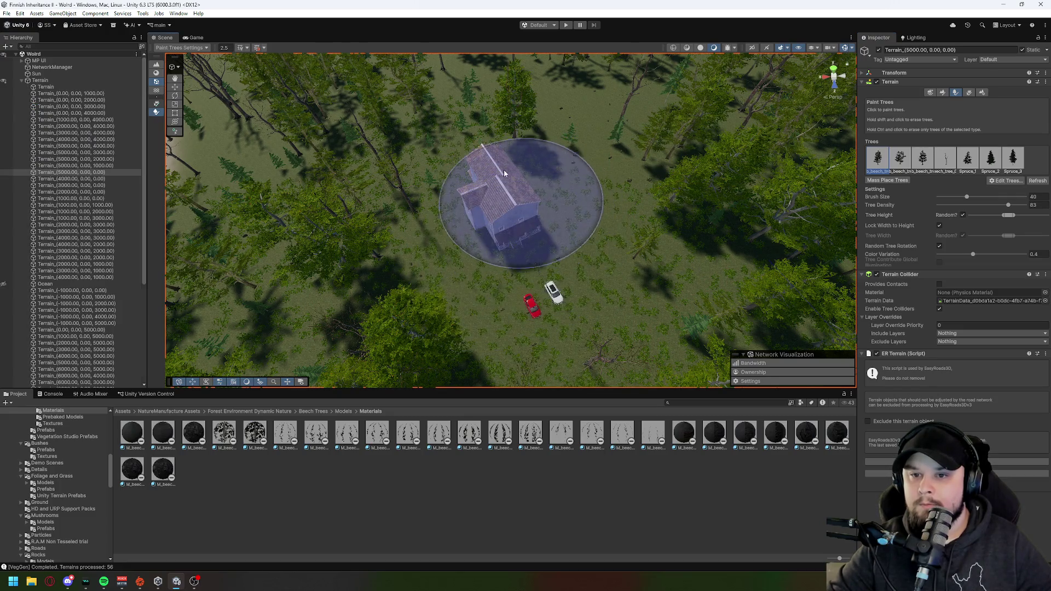
mouse_move(510, 225)
left_mouse_down("shift")
mouse_move(423, 207)
mouse_move(533, 239)
mouse_move(557, 311)
mouse_move(501, 337)
left_mouse_up("shift")
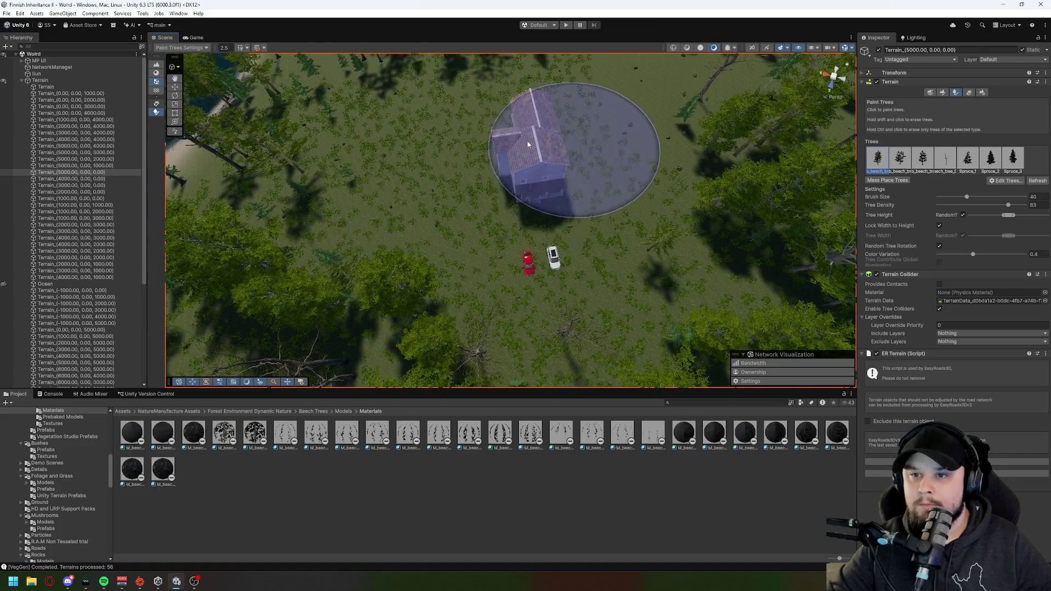
left_click_drag(536, 223, 523, 189, "alt")
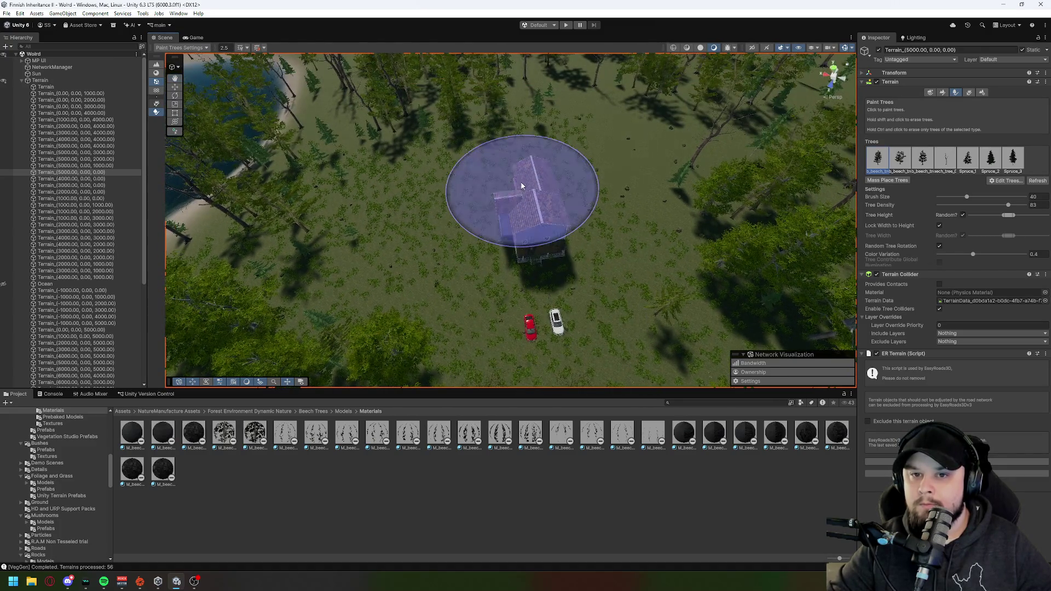
Step: Enter Play mode and switch to the Game view to see the camera output
left_click(566, 26)
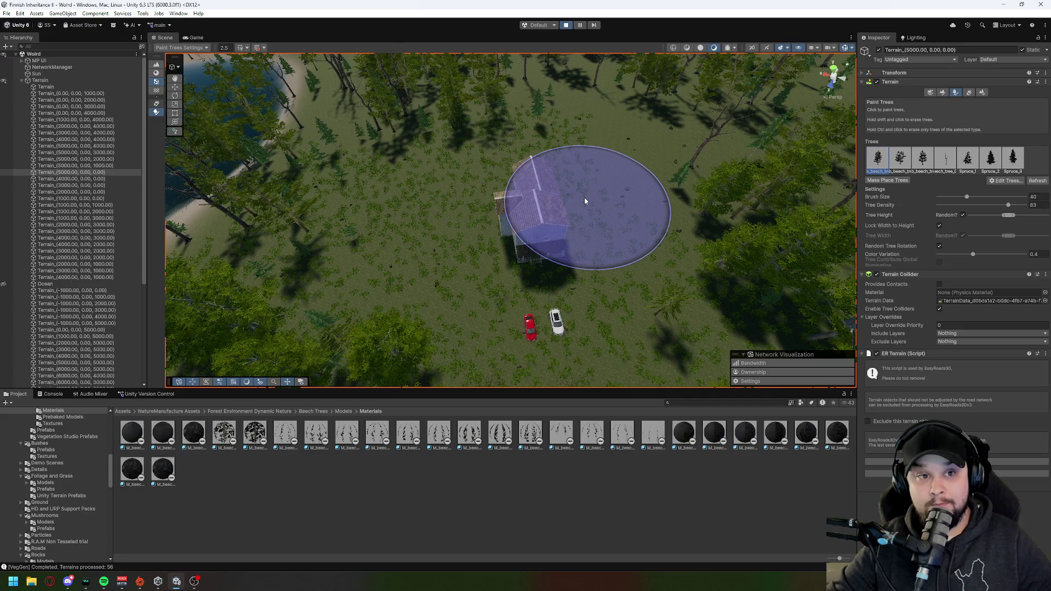
left_click_drag(587, 324, 416, 257)
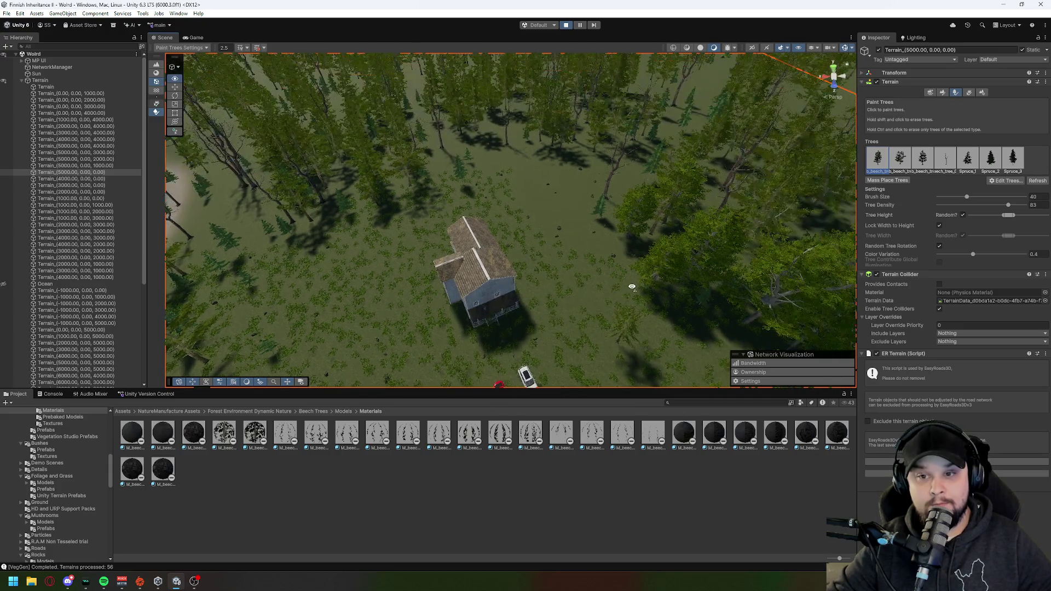
left_click(189, 37)
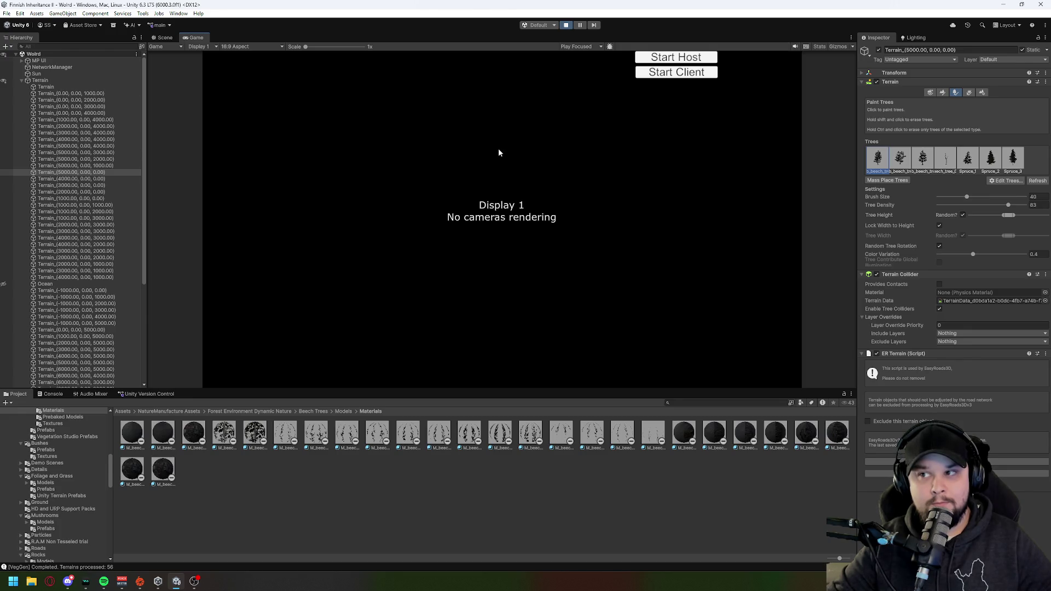
Step: Stop Play mode, return to the Scene view, then run and stop Play mode once more
left_click(566, 26)
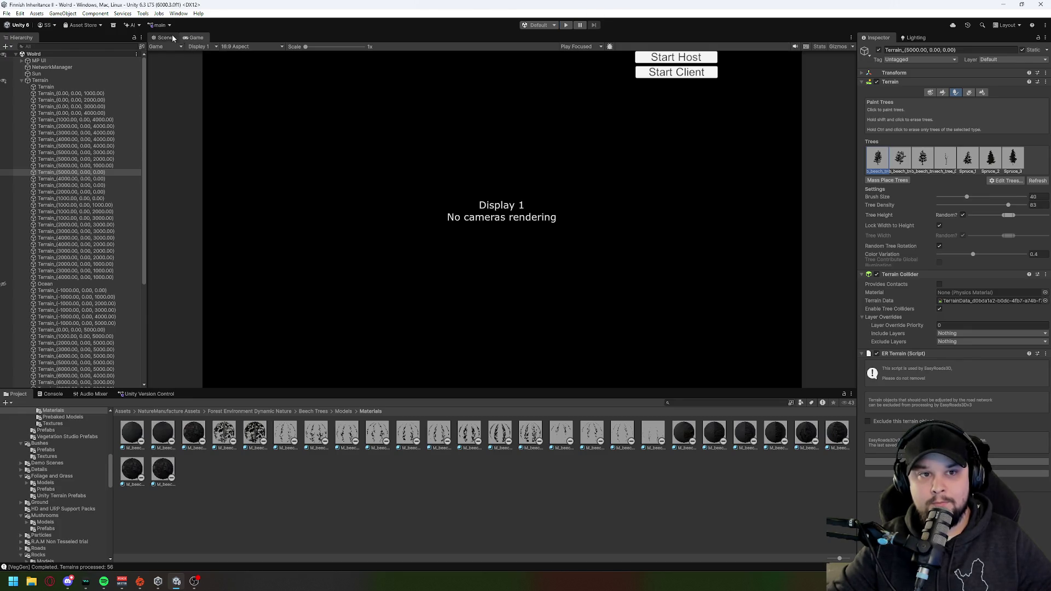
left_click(164, 37)
left_click(566, 27)
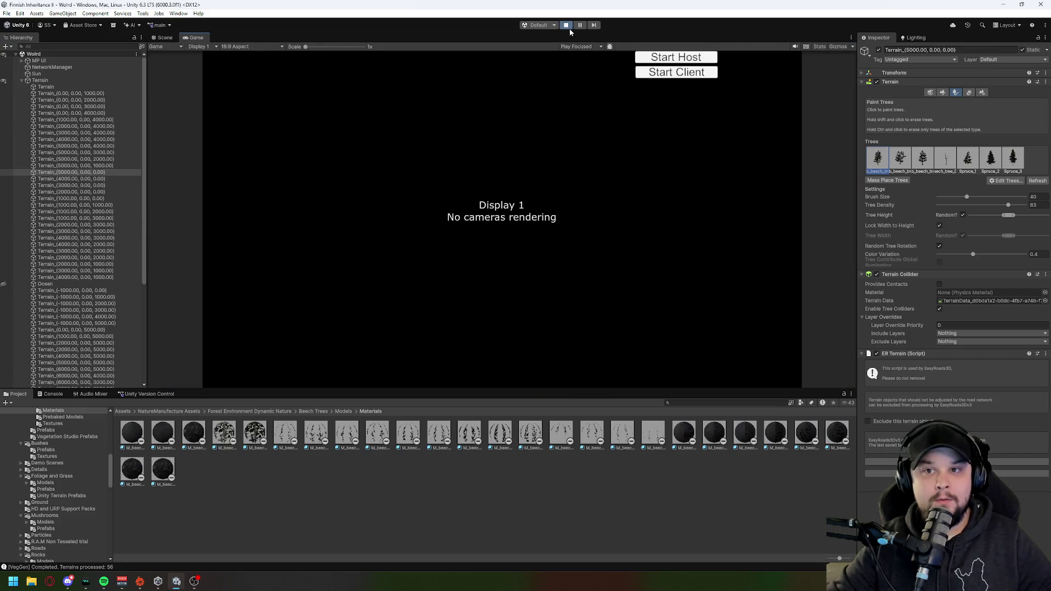
left_click(567, 26)
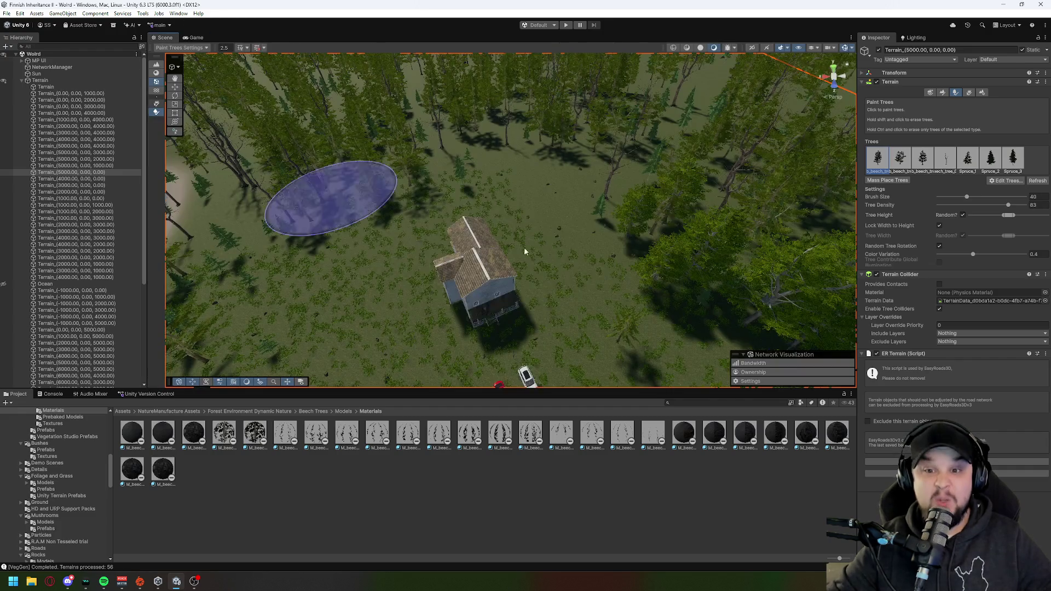
Step: Zoom and tilt into the forest, flying forward through the grass toward the trees
scroll(508, 291, "up", 6)
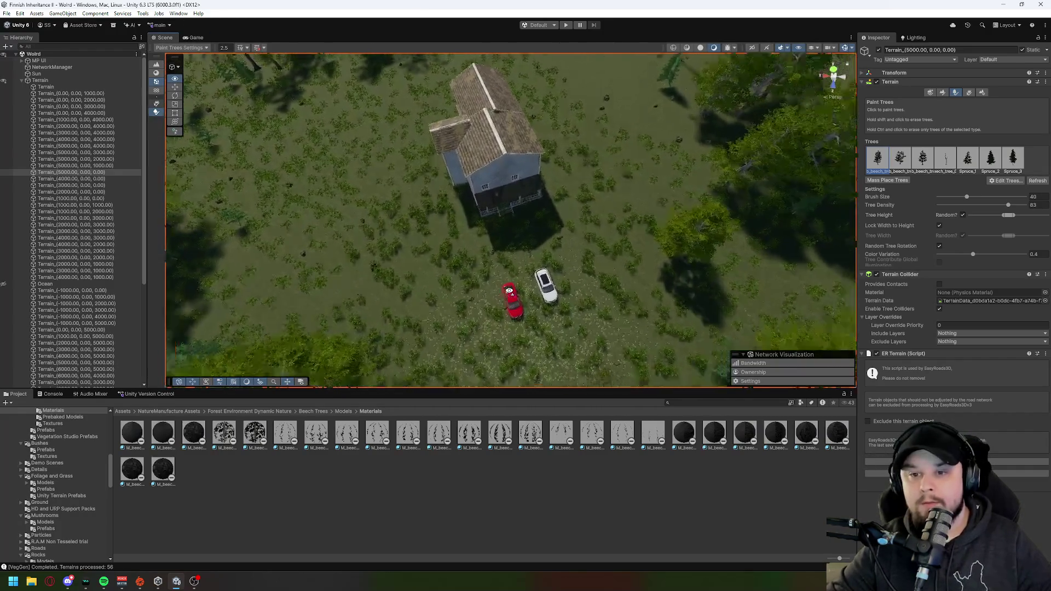
scroll(608, 311, "up", 8)
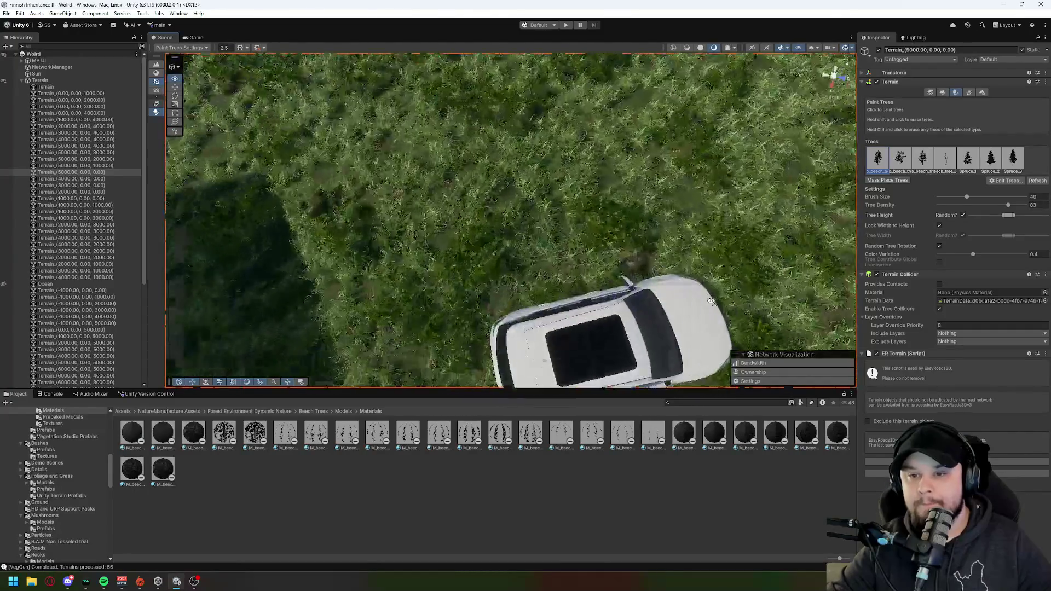
mouse_move(765, 305)
left_mouse_down()
mouse_move(757, 162)
mouse_move(622, 145)
left_mouse_up()
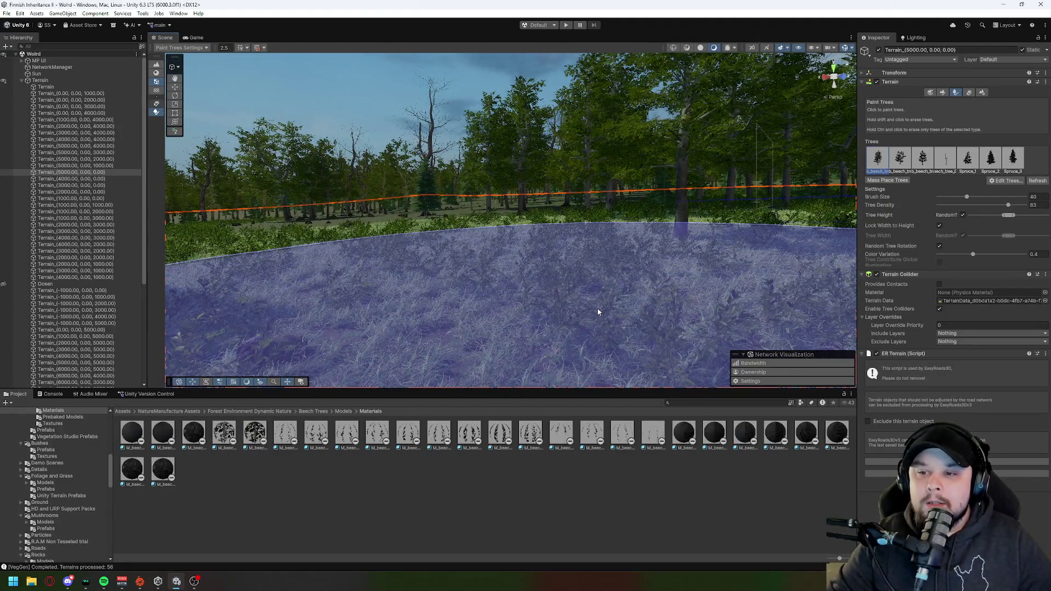
mouse_move(698, 345)
left_mouse_down()
mouse_move(570, 347)
mouse_move(529, 311)
mouse_move(467, 298)
mouse_move(468, 284)
mouse_move(469, 299)
mouse_move(460, 298)
mouse_move(502, 286)
mouse_move(484, 324)
left_mouse_up()
key("w")
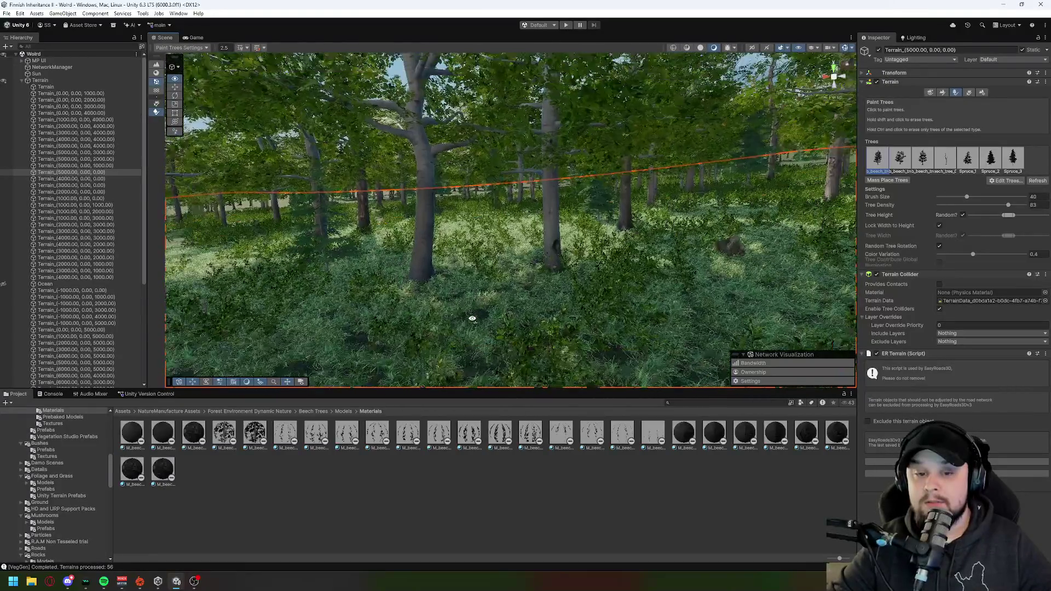
left_click_drag(470, 318, 380, 323)
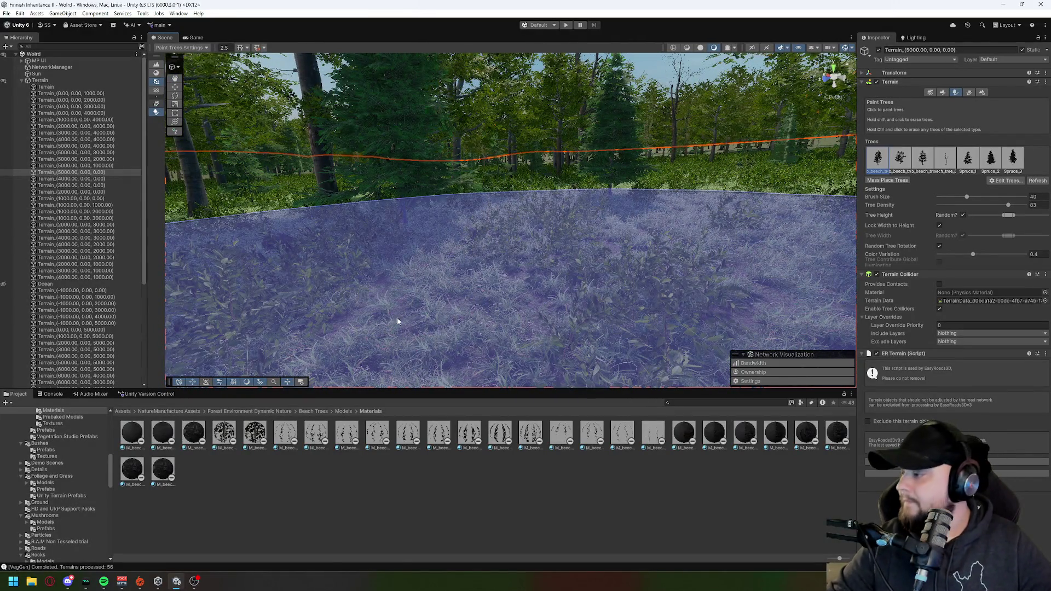
left_click_drag(388, 266, 864, 243)
Step: Fly on among the spruce and beech trunks, then rise above the canopy
key("w")
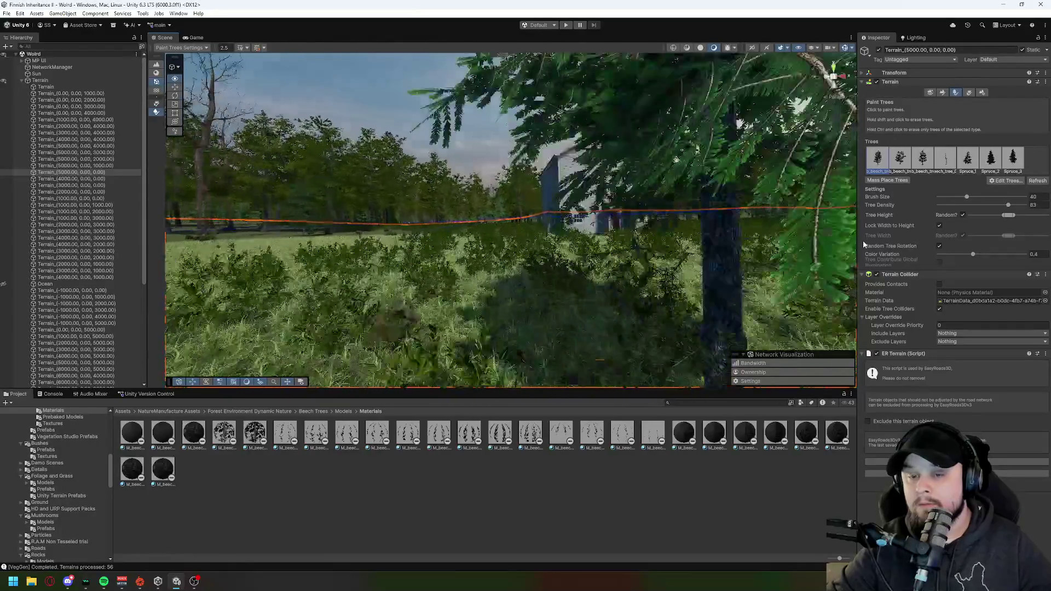
key("a")
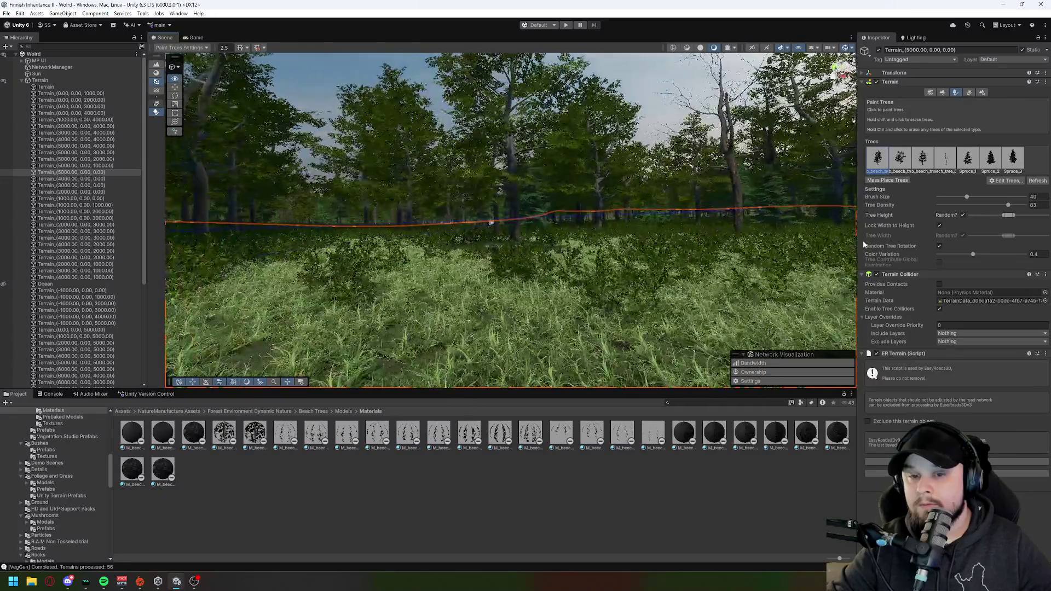
left_click_drag(863, 241, 843, 239)
key("w")
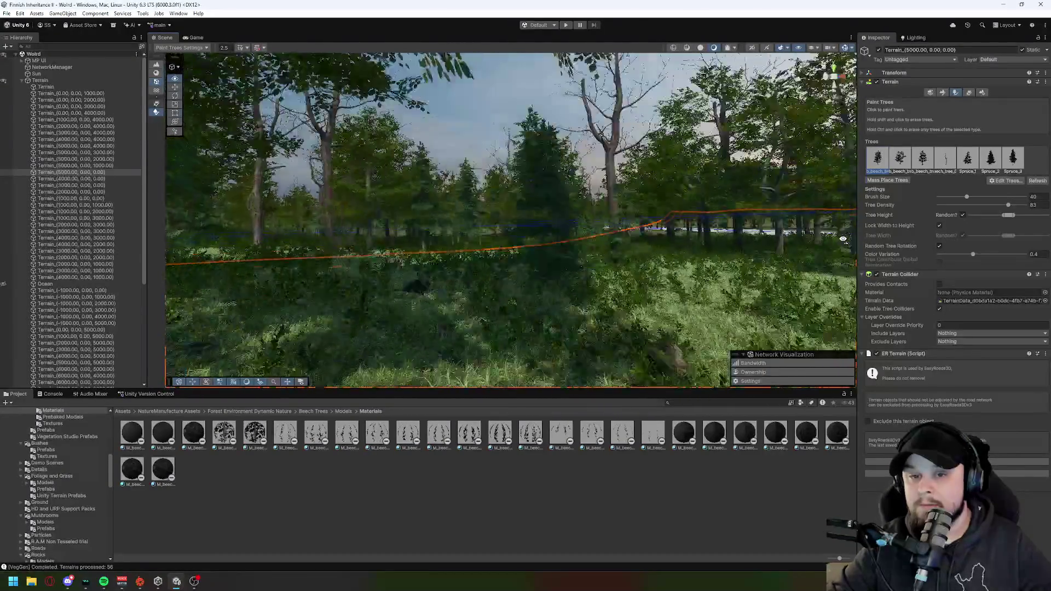
key("w")
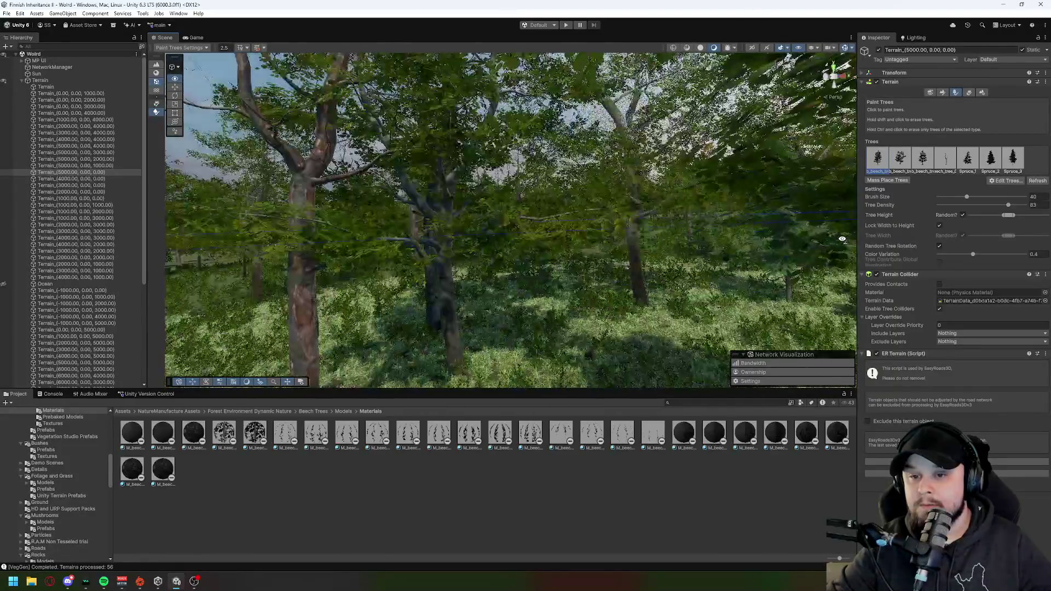
key("w")
mouse_move(842, 239)
left_mouse_down()
mouse_move(836, 253)
mouse_move(730, 258)
mouse_move(723, 241)
left_mouse_up()
key("w")
key("w")
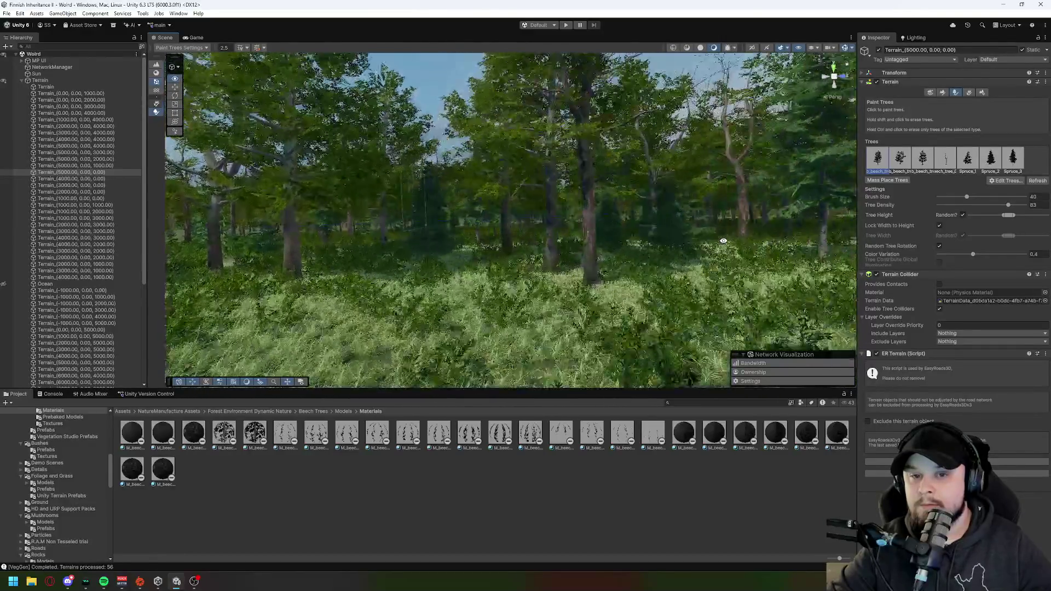
left_click_drag(522, 328, 521, 328)
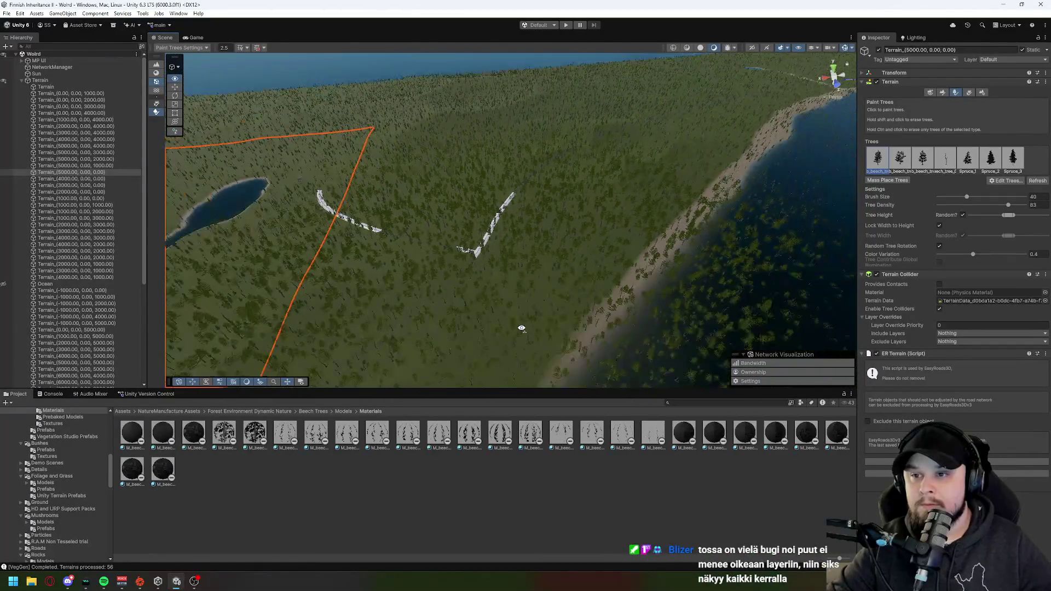
Step: Pull back to an aerial overview and select the parent Terrain to show its vegetation generator
left_click_drag(522, 328, 522, 327)
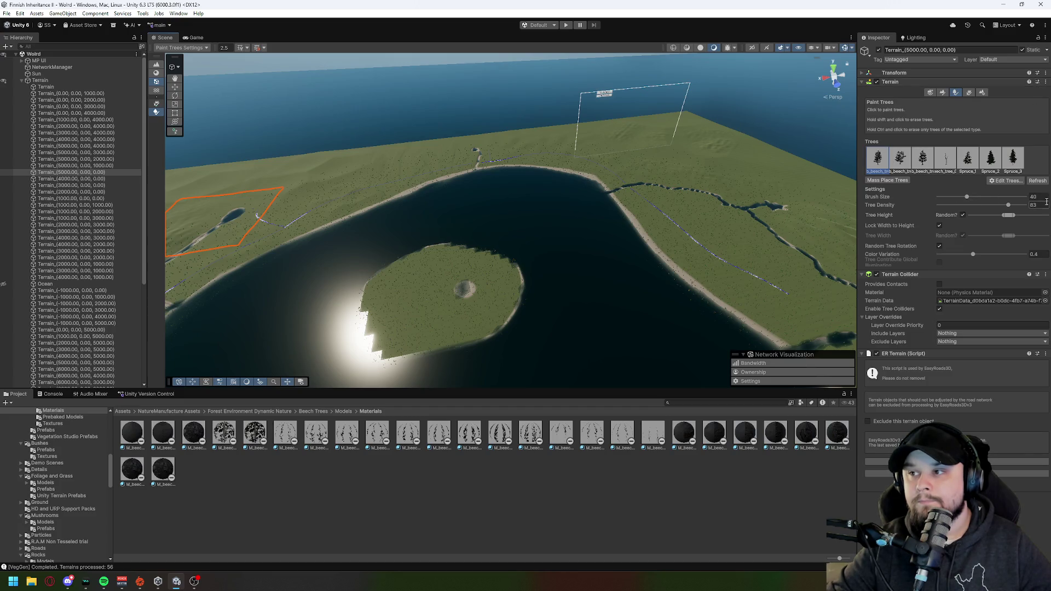
left_click(52, 81)
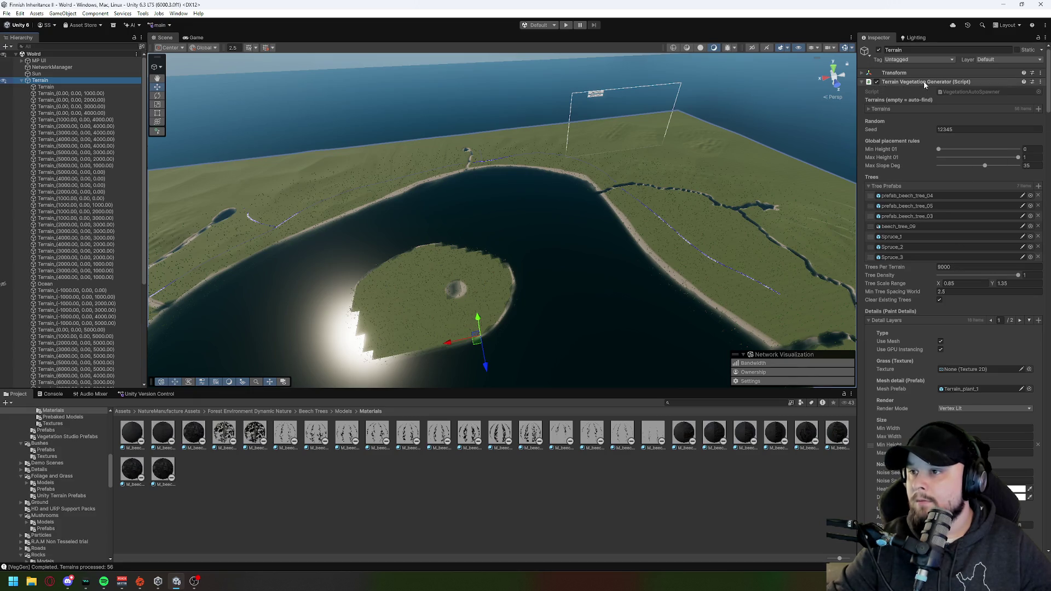
left_click(1041, 83)
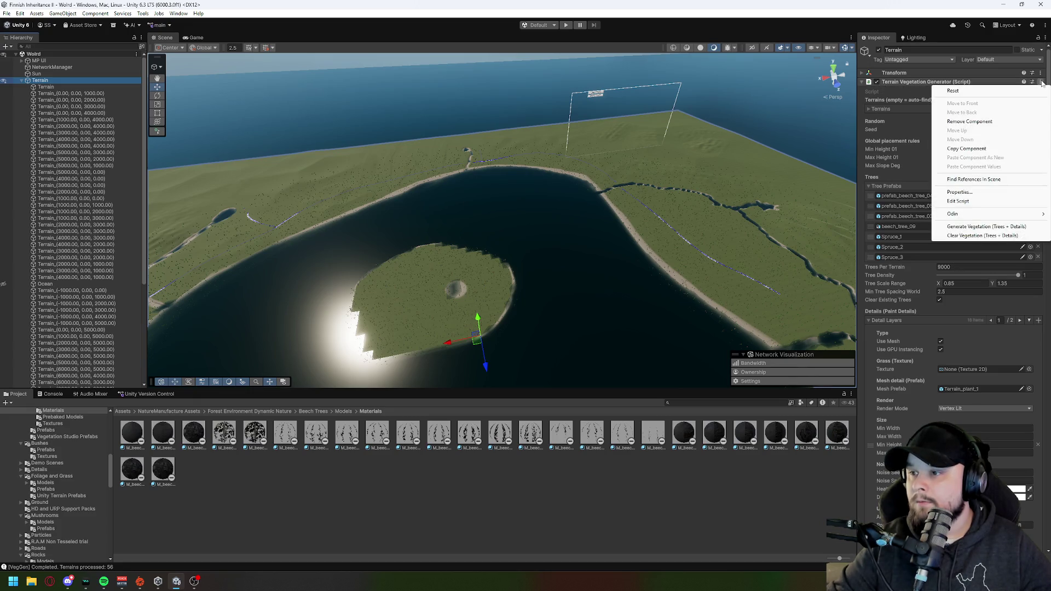
Step: Choose Clear Vegetation (Trees + Details) to strip all 56 terrains bare
left_click(965, 237)
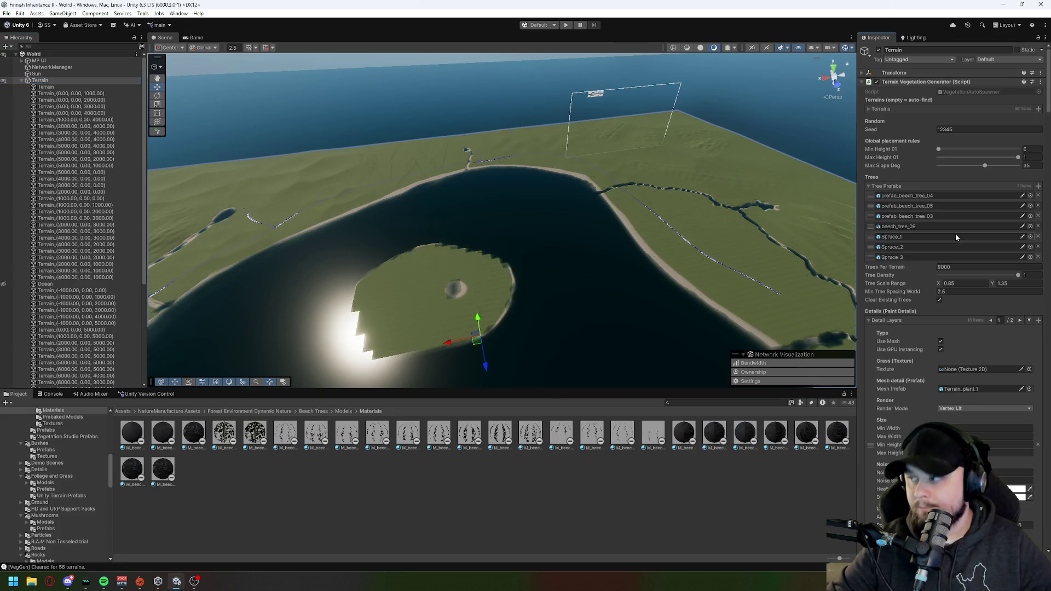
scroll(954, 234, "down", 3)
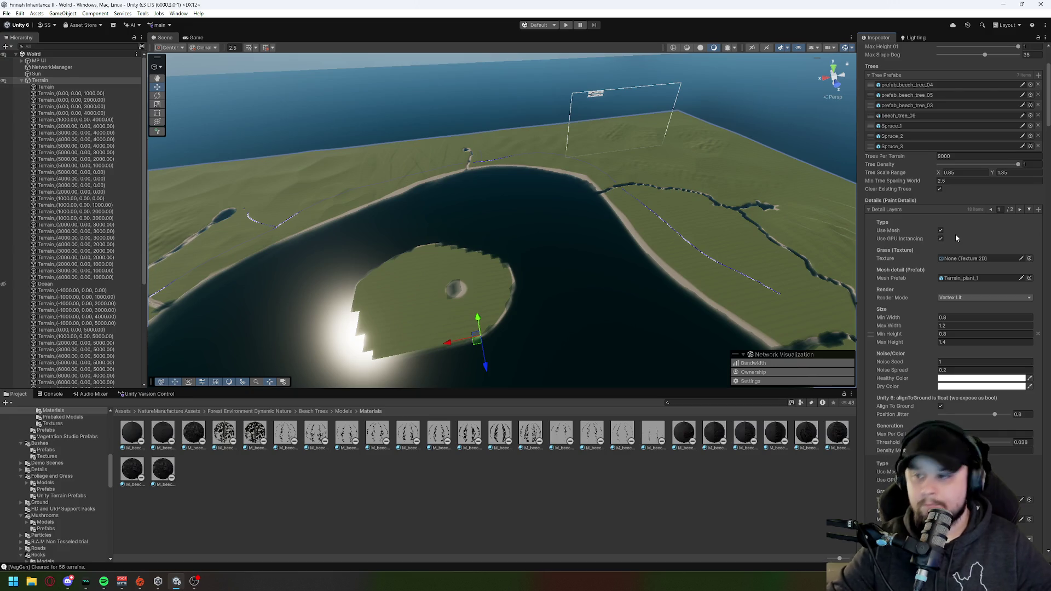
Step: Scroll to the detail layers and briefly inspect the Terrain_plant_3 mesh prefab
scroll(955, 234, "down", 4)
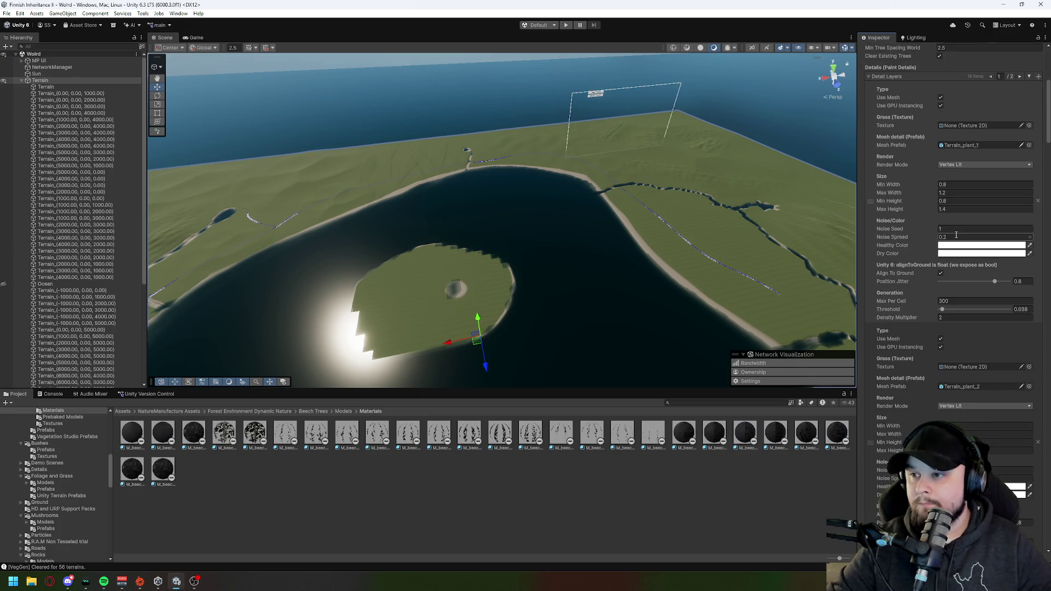
scroll(955, 234, "down", 8)
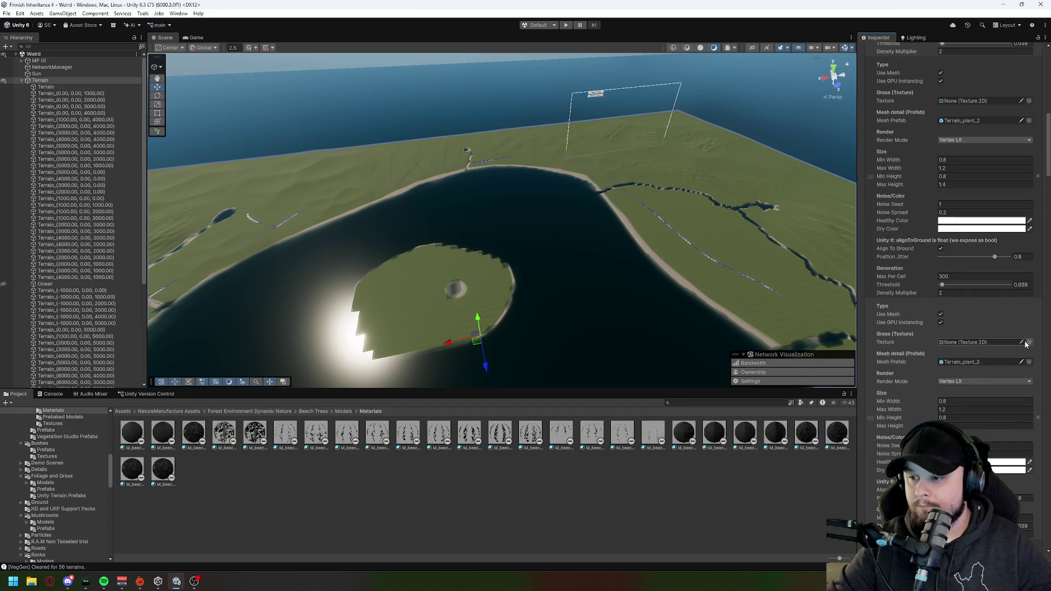
left_click(1021, 362)
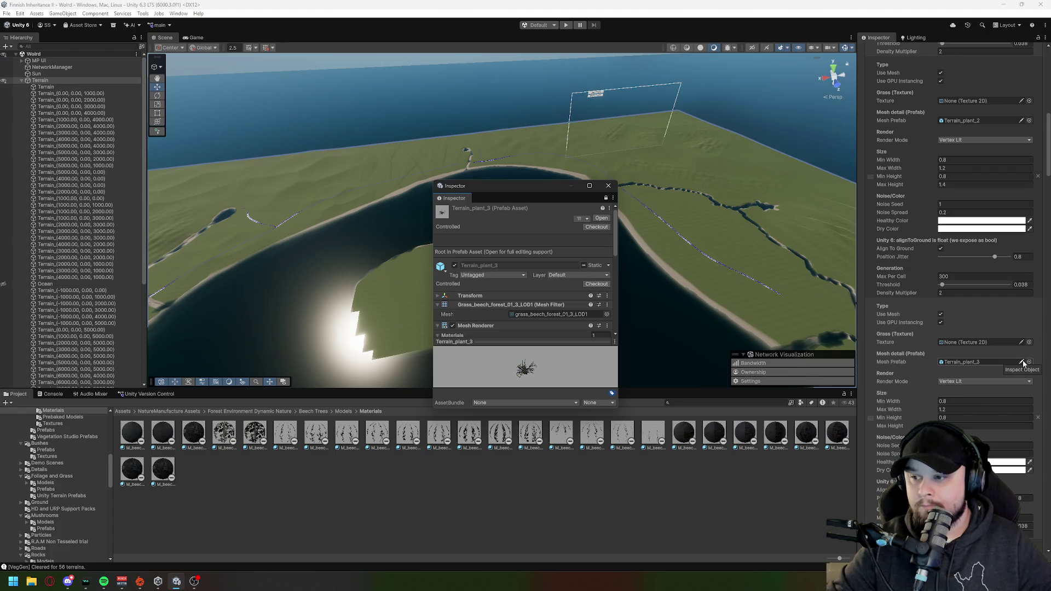
left_click(608, 185)
scroll(61, 463, "down", 10)
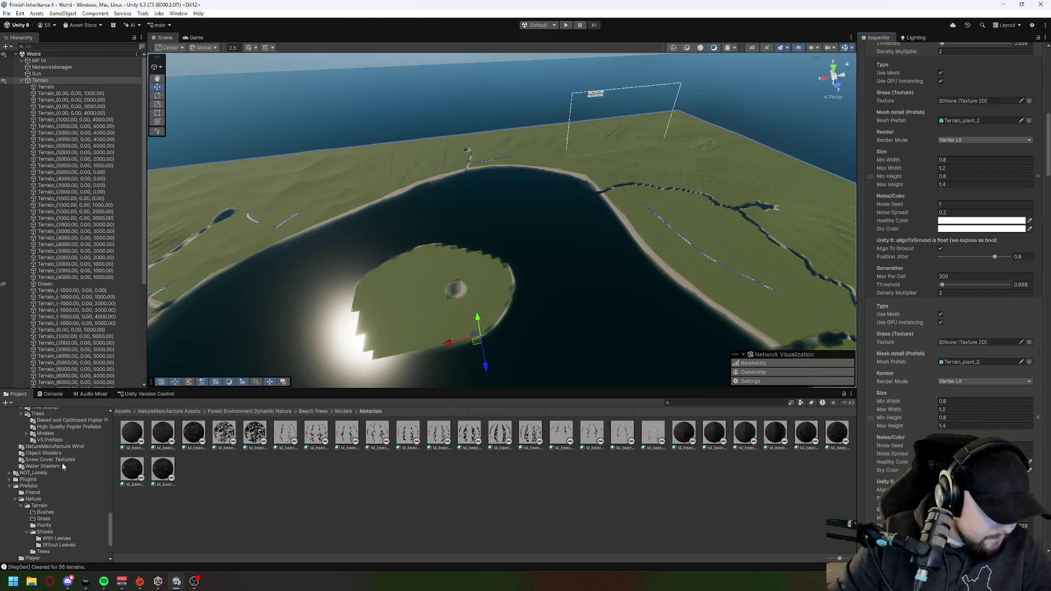
scroll(62, 464, "down", 3)
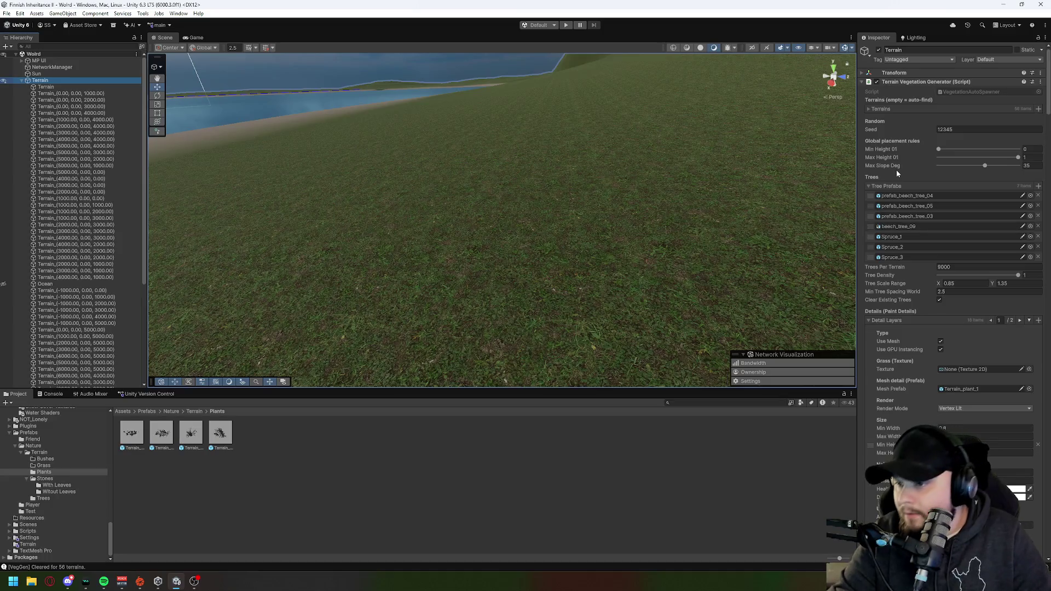
scroll(947, 252, "down", 5)
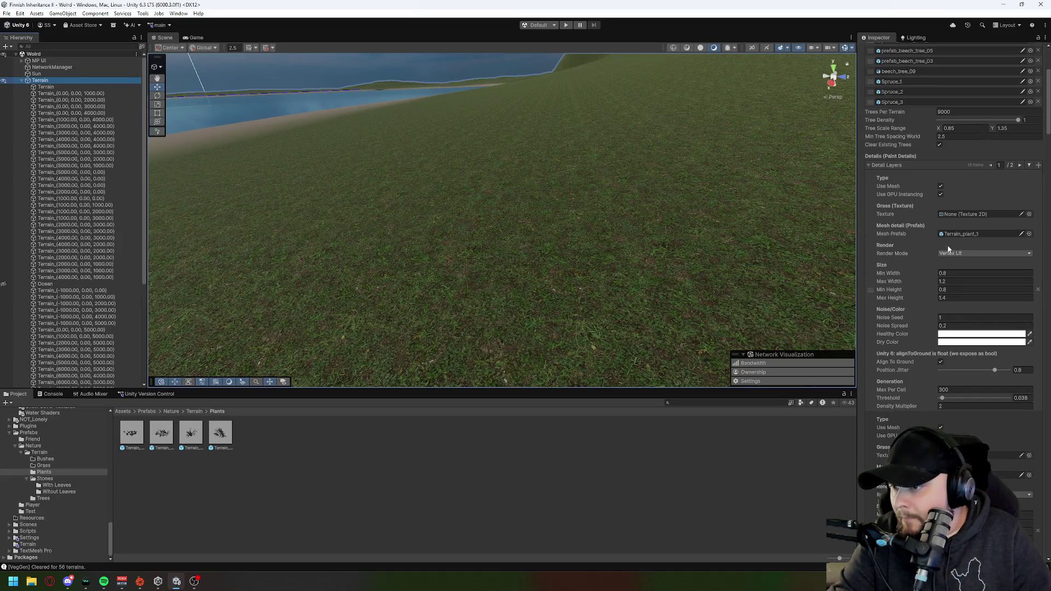
Step: Set Max Per Cell to 200 for the first two layers and Terrain_plant_3, and 50 for Terrain_plant_4
left_click(960, 388)
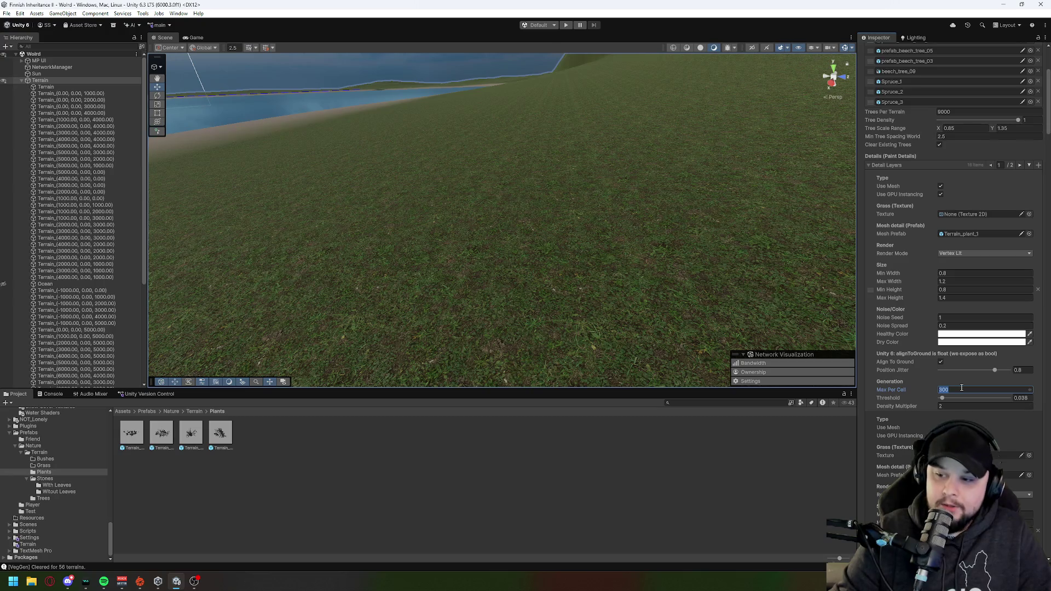
type("200")
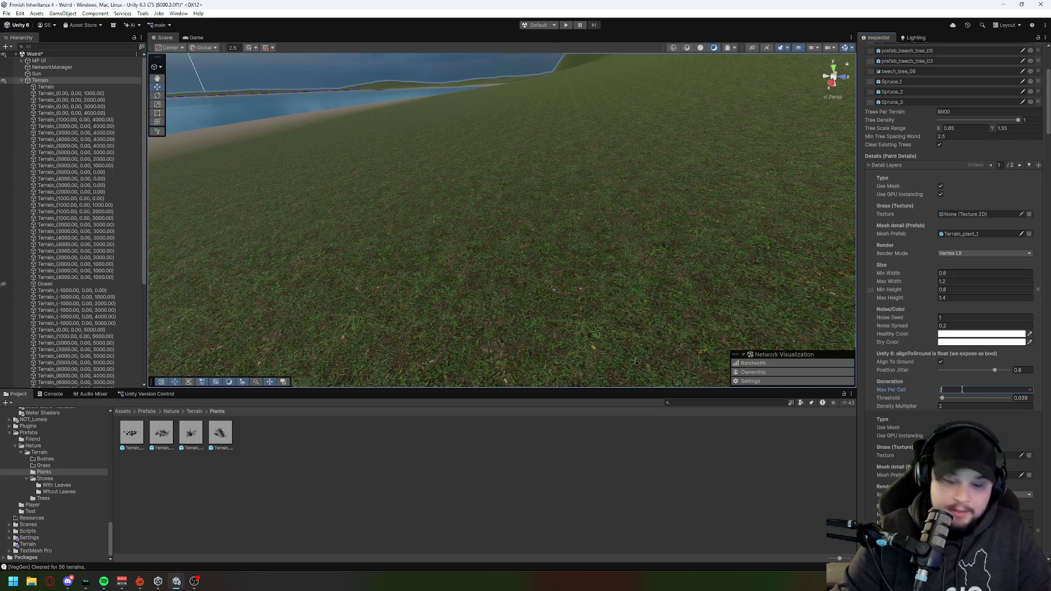
scroll(962, 390, "down", 5)
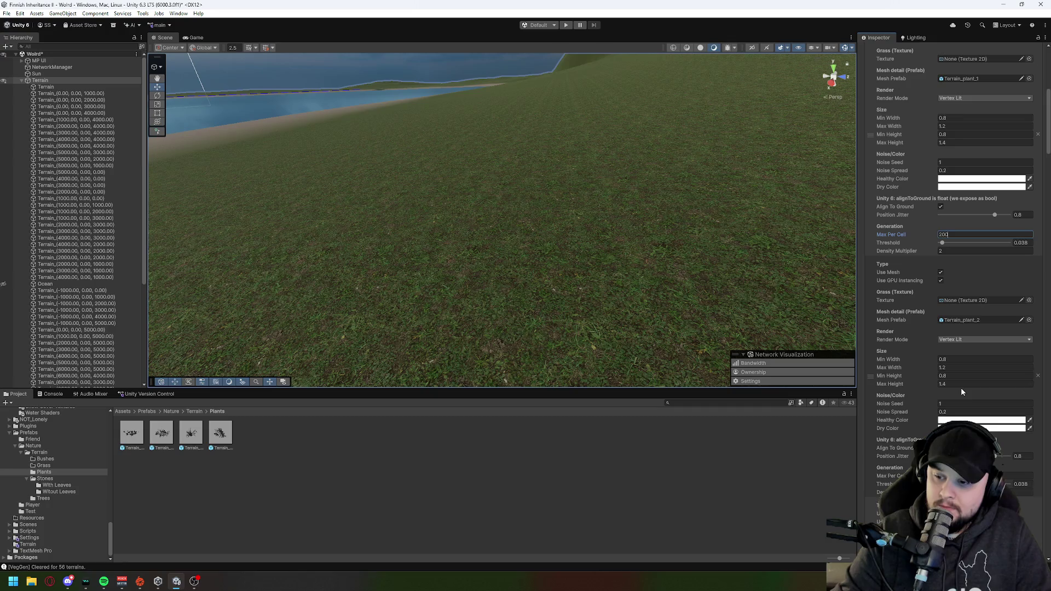
scroll(961, 389, "down", 2)
left_click(959, 409)
type("200")
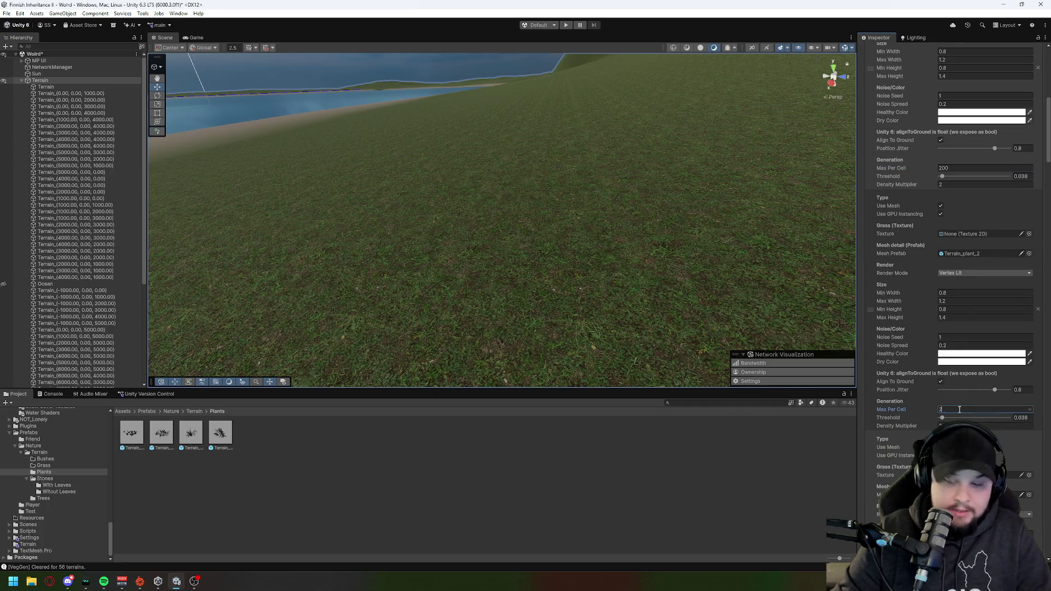
scroll(958, 408, "down", 5)
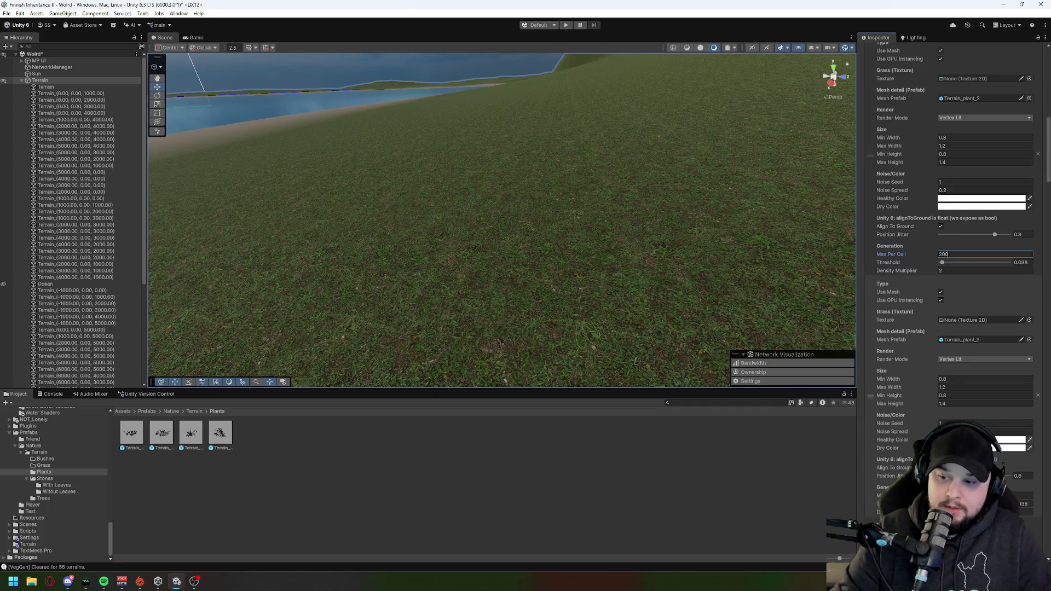
left_click(958, 495)
type("200")
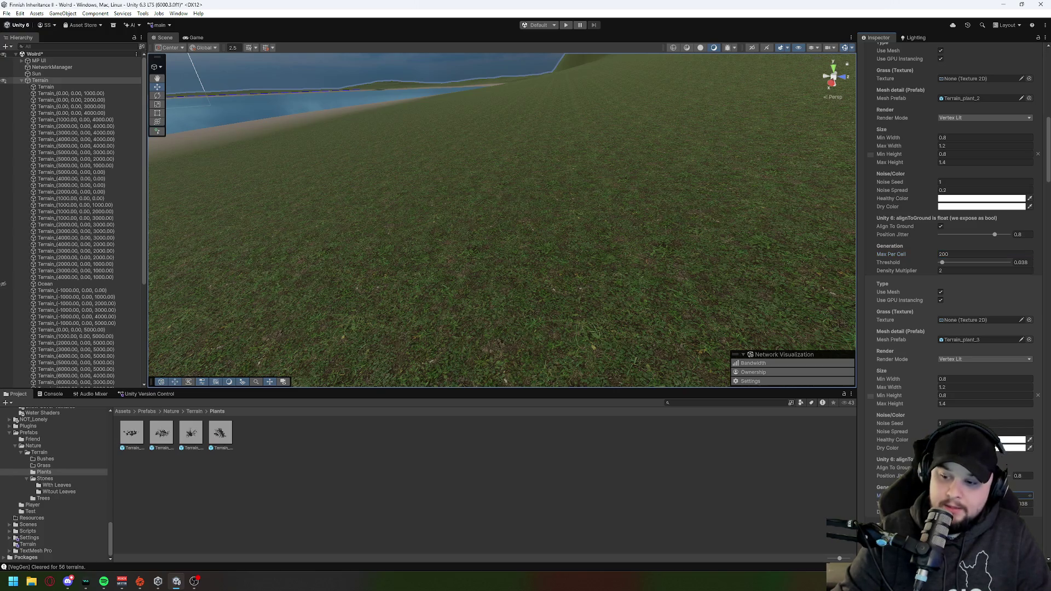
scroll(958, 495, "down", 8)
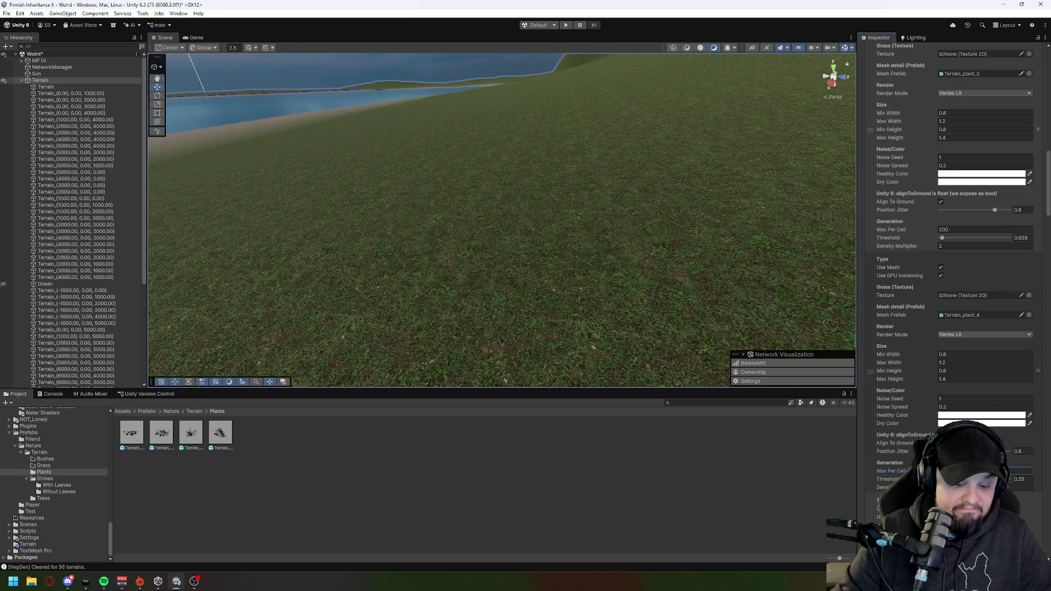
type("50")
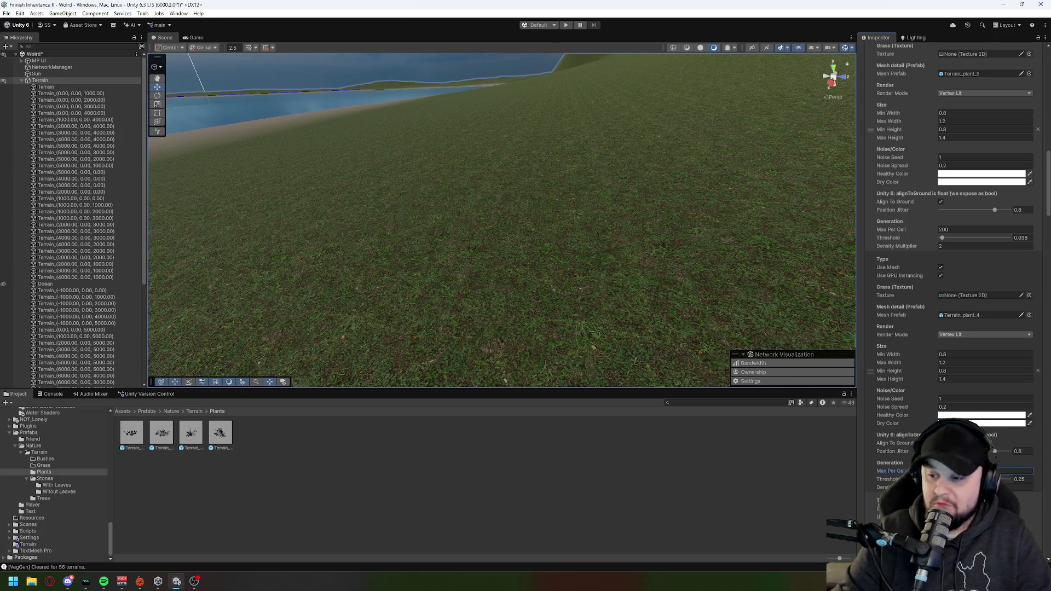
scroll(952, 274, "down", 5)
scroll(952, 274, "down", 4)
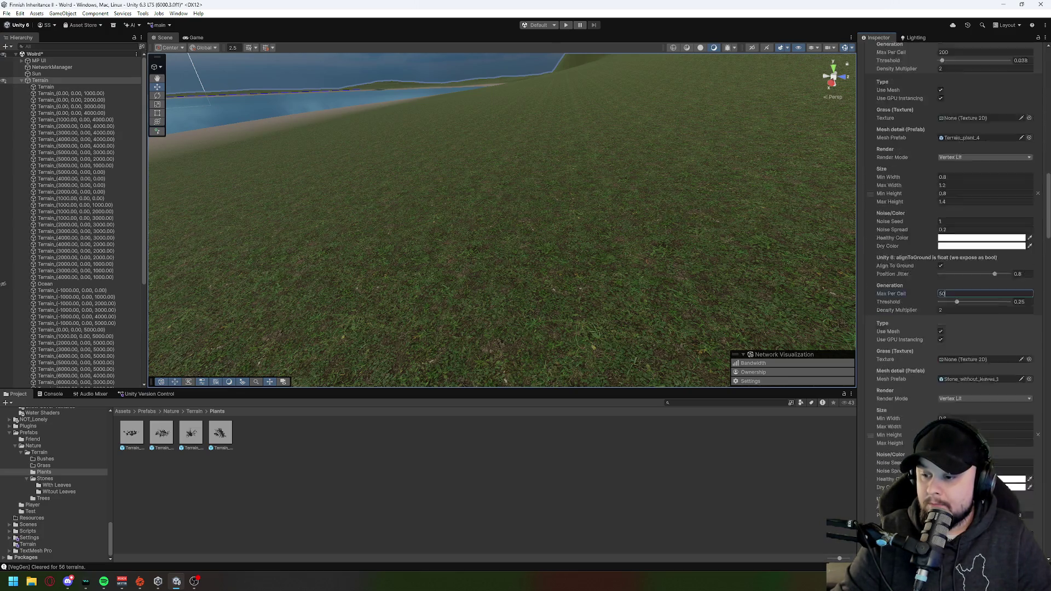
Step: Enter 6 as the first Stone_without_leaves layer's Max Per Cell and scroll through the remaining detail layers
left_click(1007, 425)
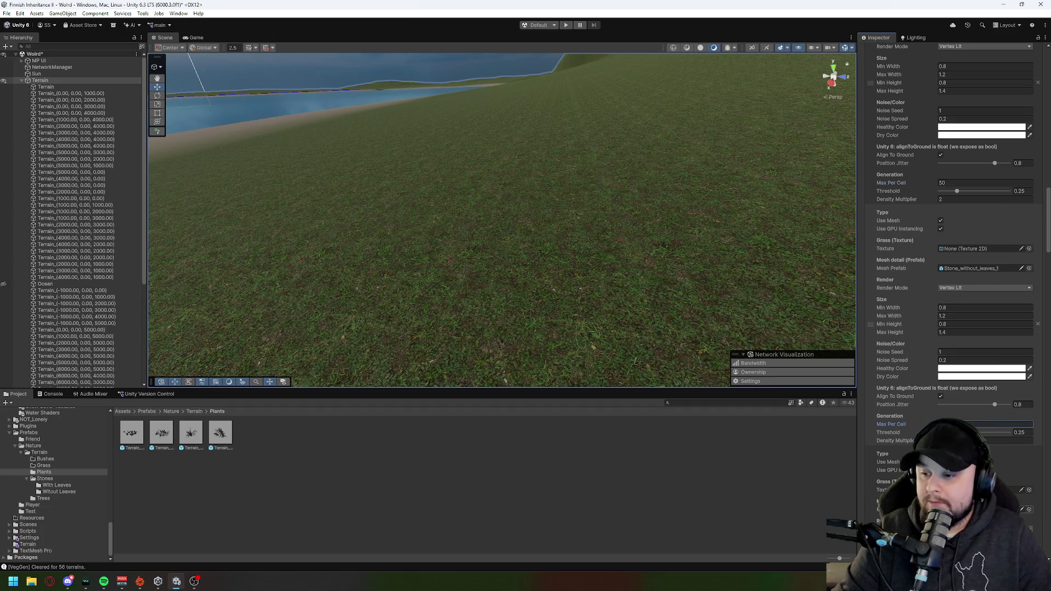
type("6")
scroll(952, 273, "down", 6)
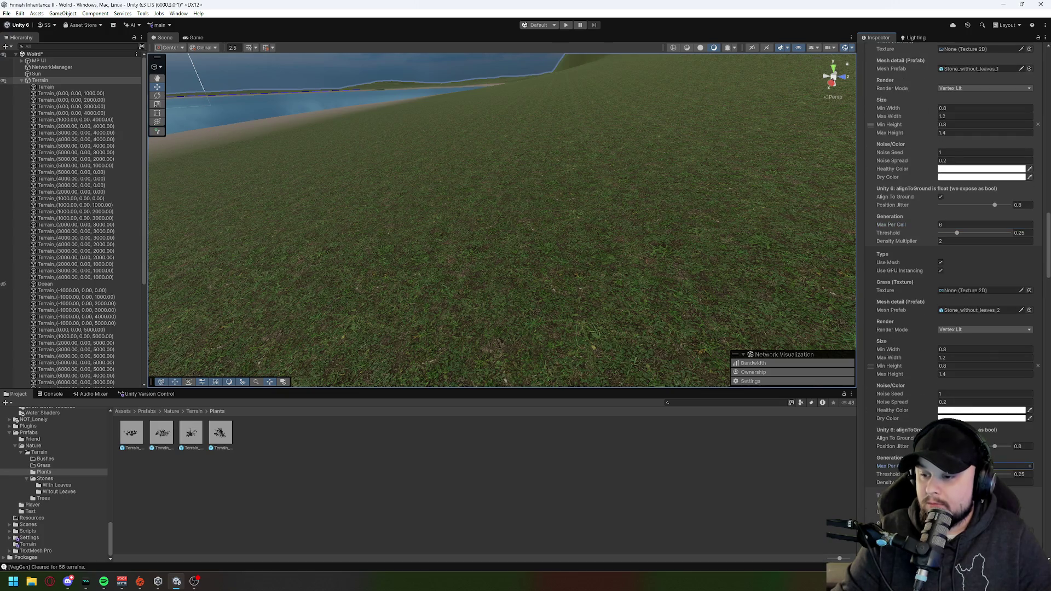
scroll(952, 274, "down", 4)
scroll(953, 274, "down", 3)
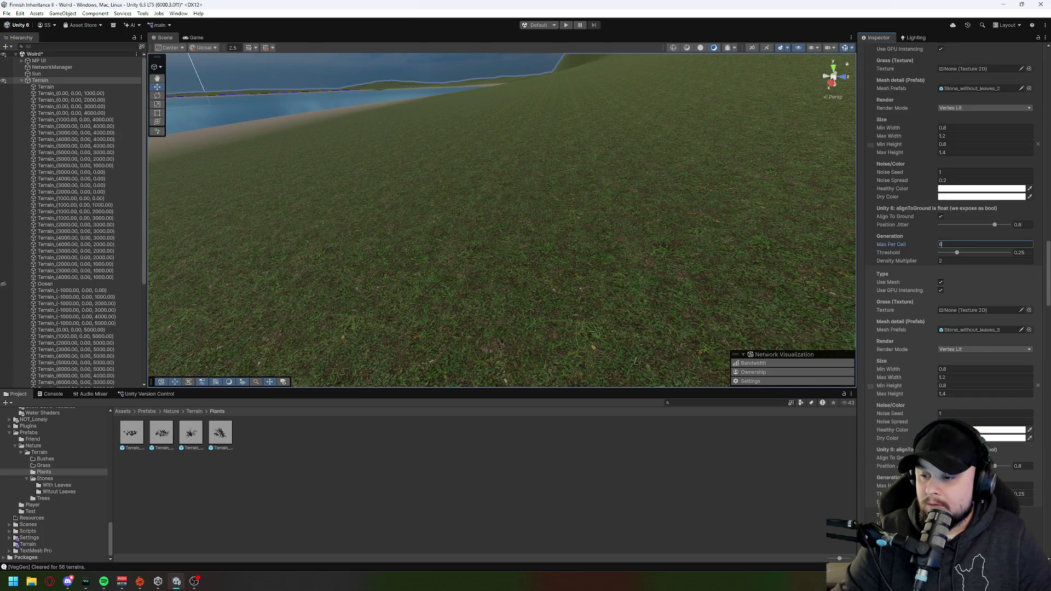
scroll(952, 274, "down", 8)
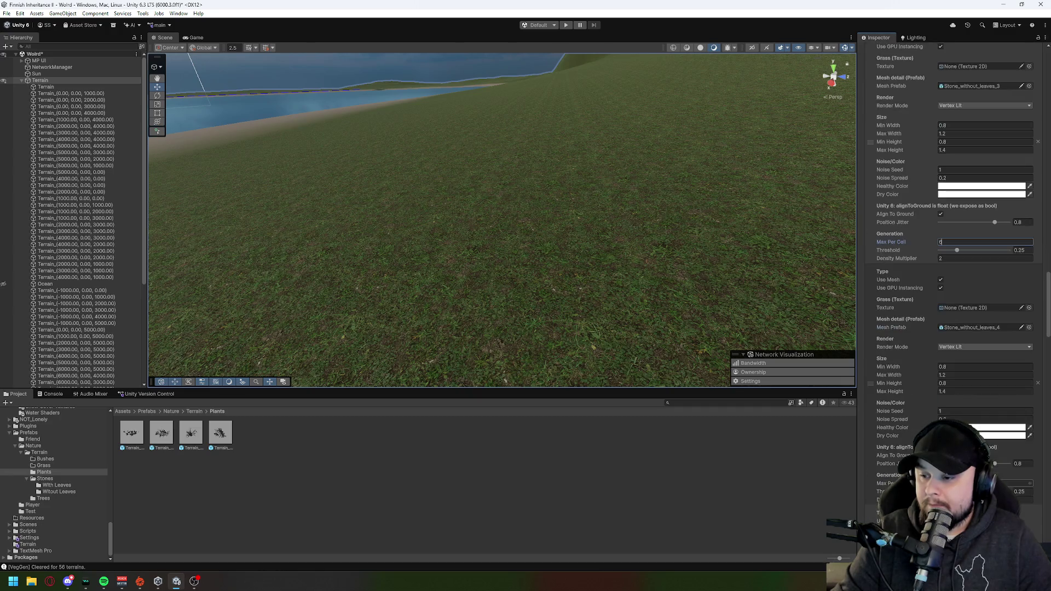
scroll(952, 274, "down", 9)
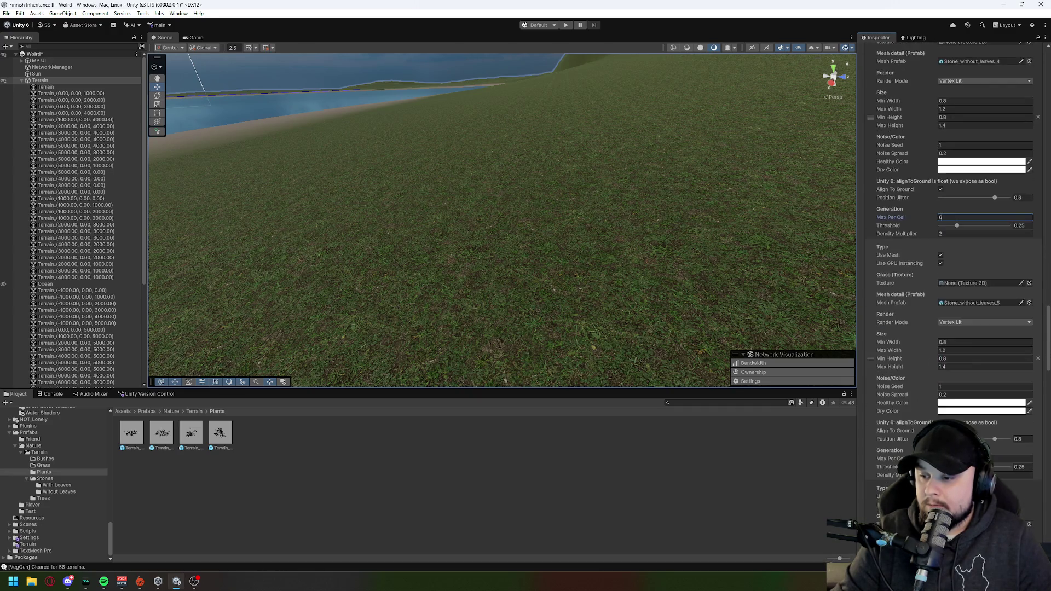
scroll(952, 273, "down", 7)
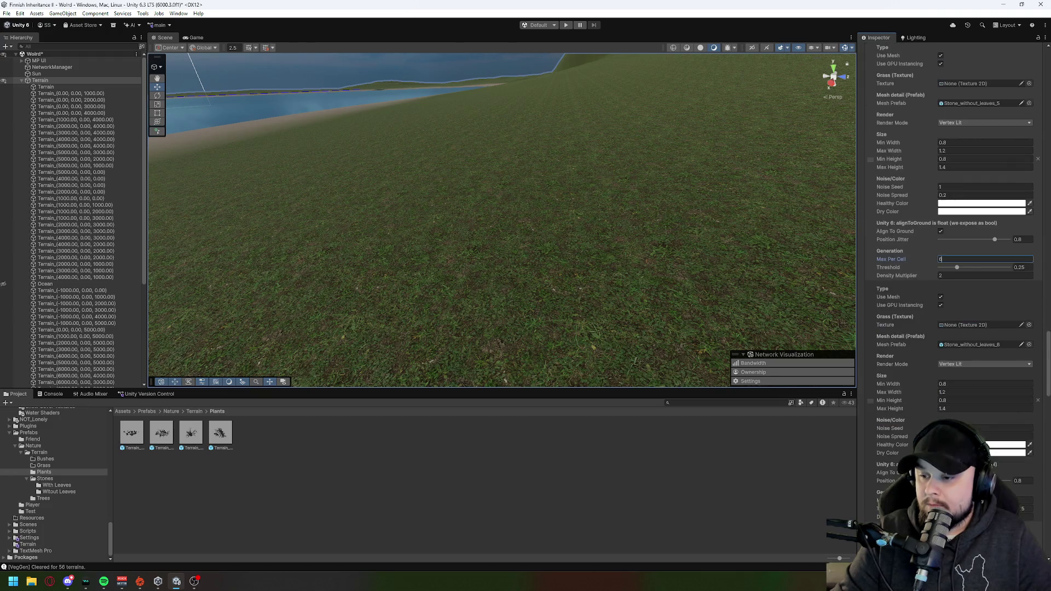
scroll(953, 274, "down", 9)
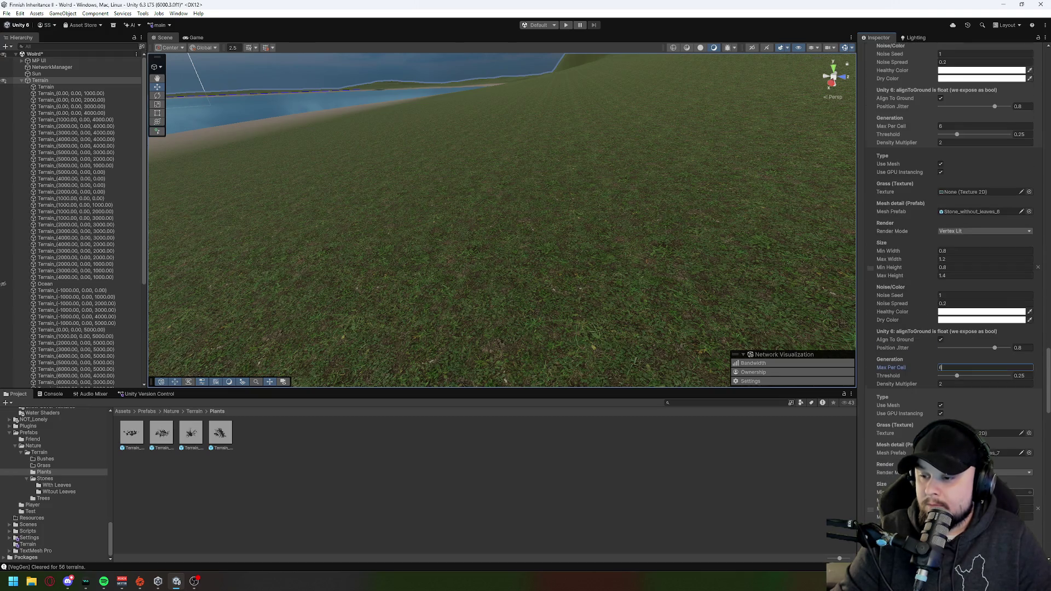
scroll(952, 274, "down", 9)
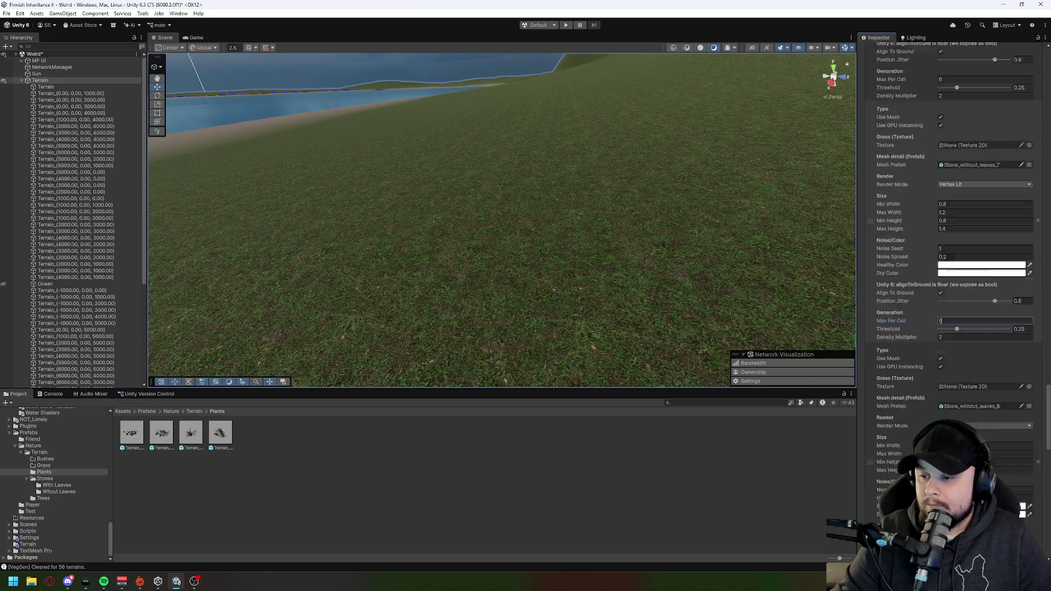
scroll(952, 274, "down", 8)
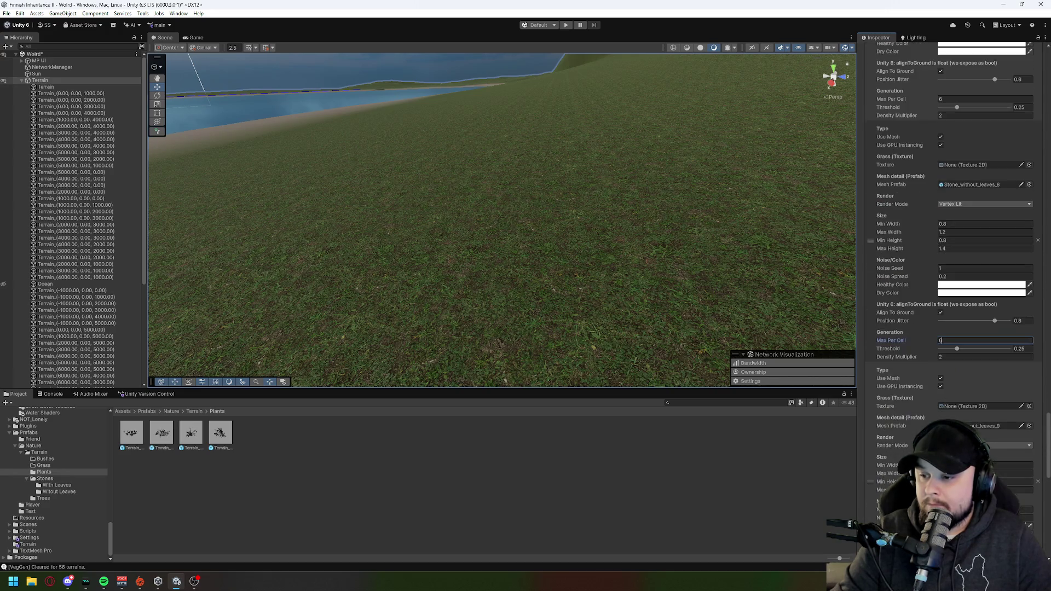
scroll(953, 273, "down", 5)
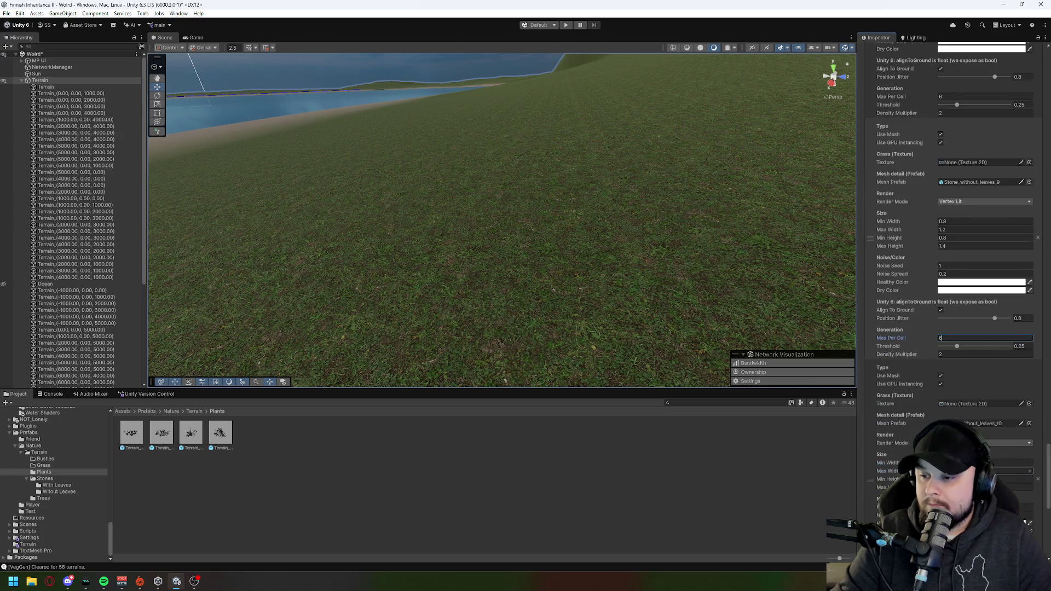
scroll(952, 274, "down", 2)
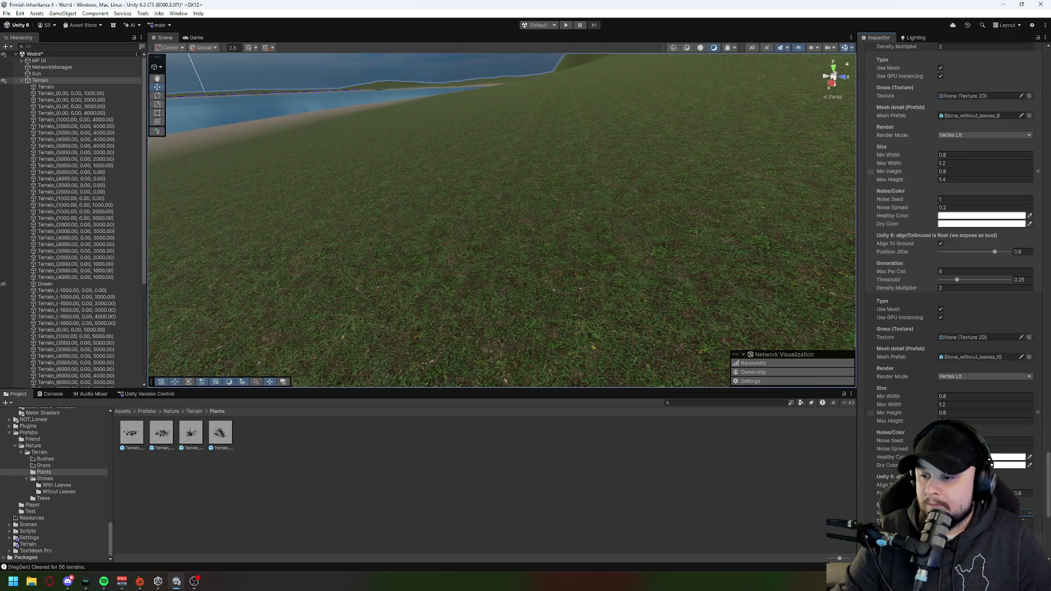
scroll(952, 273, "down", 10)
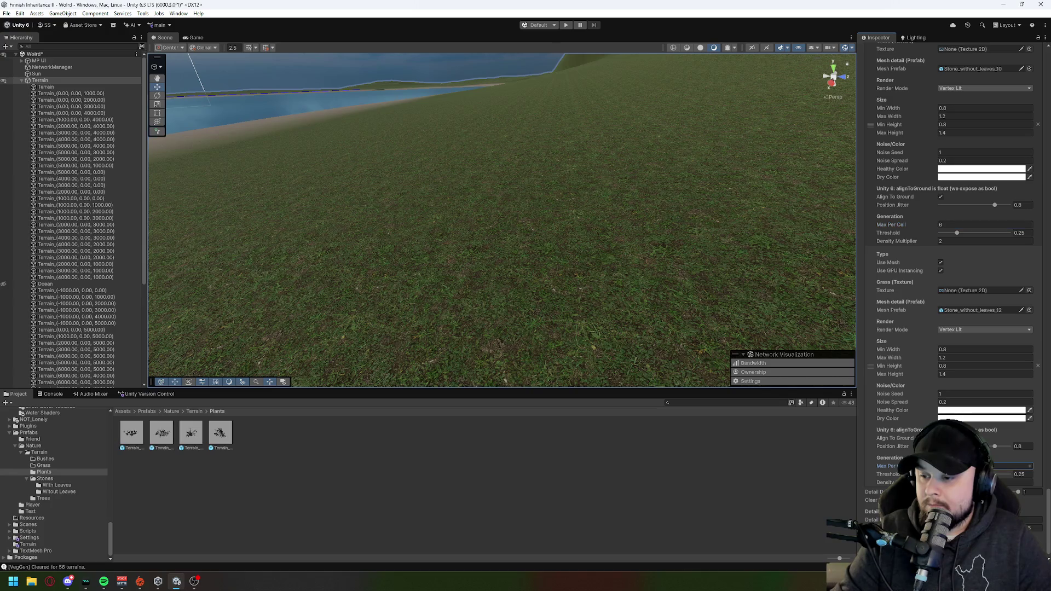
scroll(952, 274, "down", 1)
scroll(1009, 220, "up", 15)
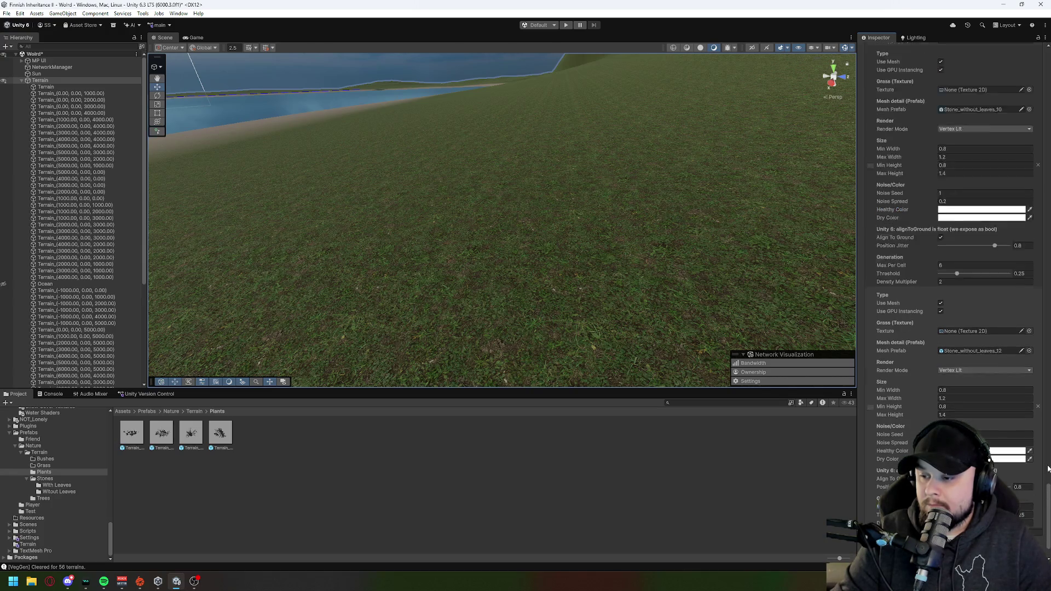
scroll(1018, 93, "up", 10)
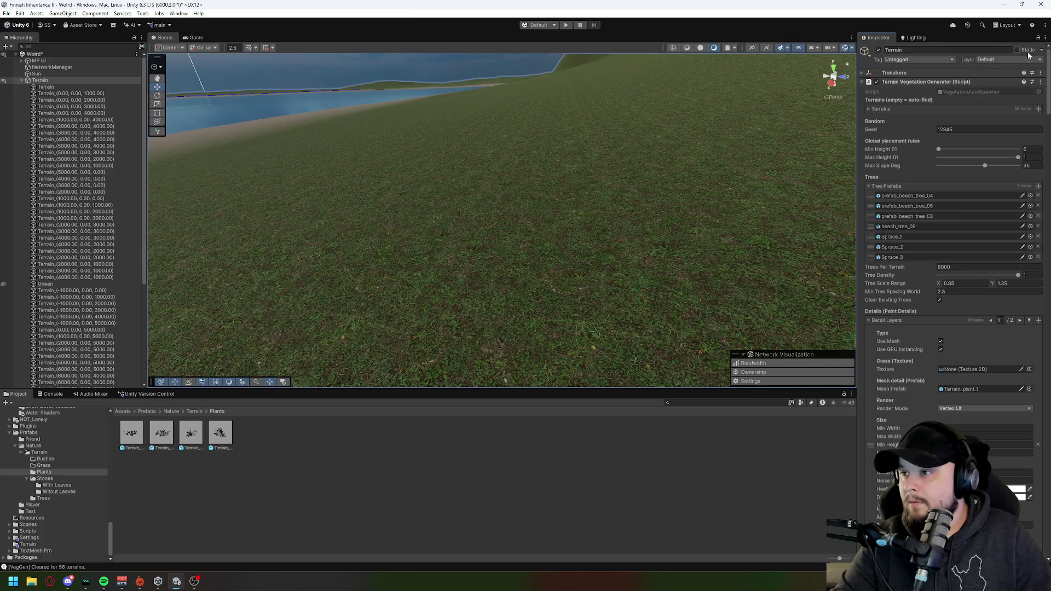
Step: On detail-layer page 2/2, set the next stone layer's Max Per Cell to 6
left_click(1019, 320)
scroll(938, 338, "down", 5)
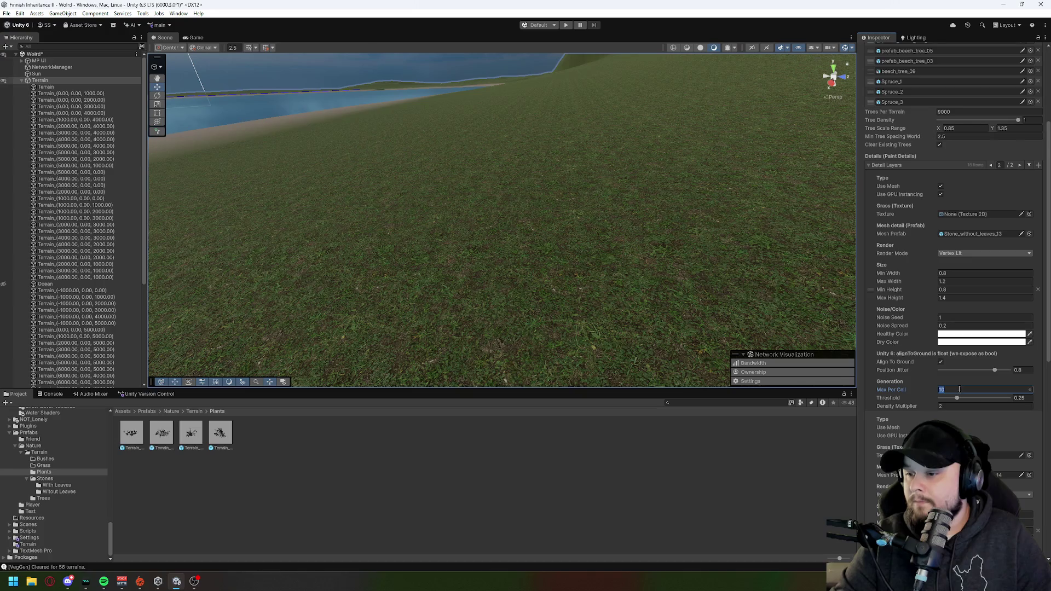
scroll(960, 387, "down", 5)
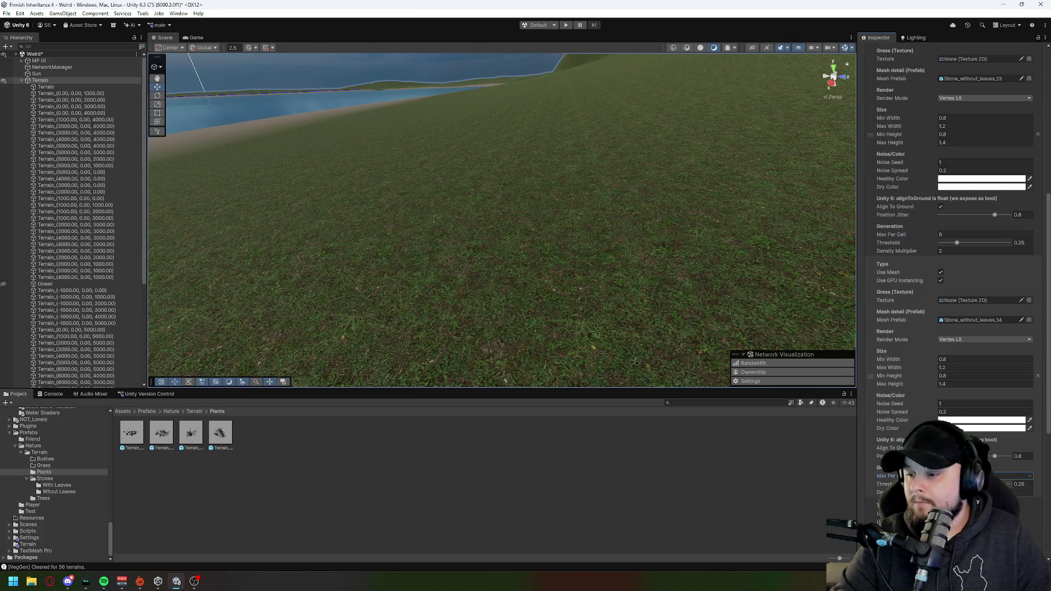
scroll(959, 387, "down", 8)
left_click(1029, 455)
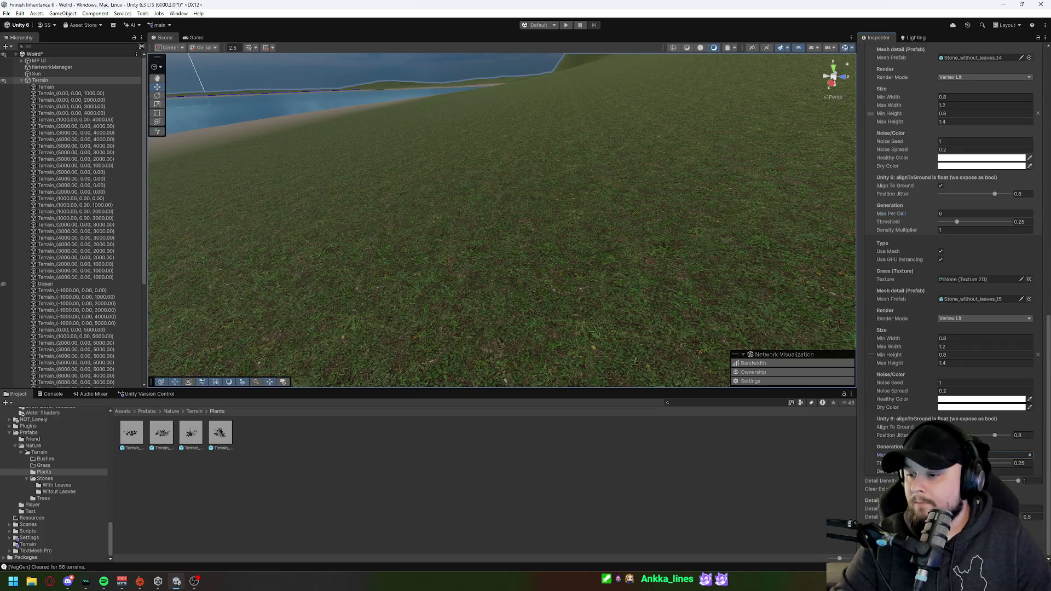
scroll(981, 432, "up", 14)
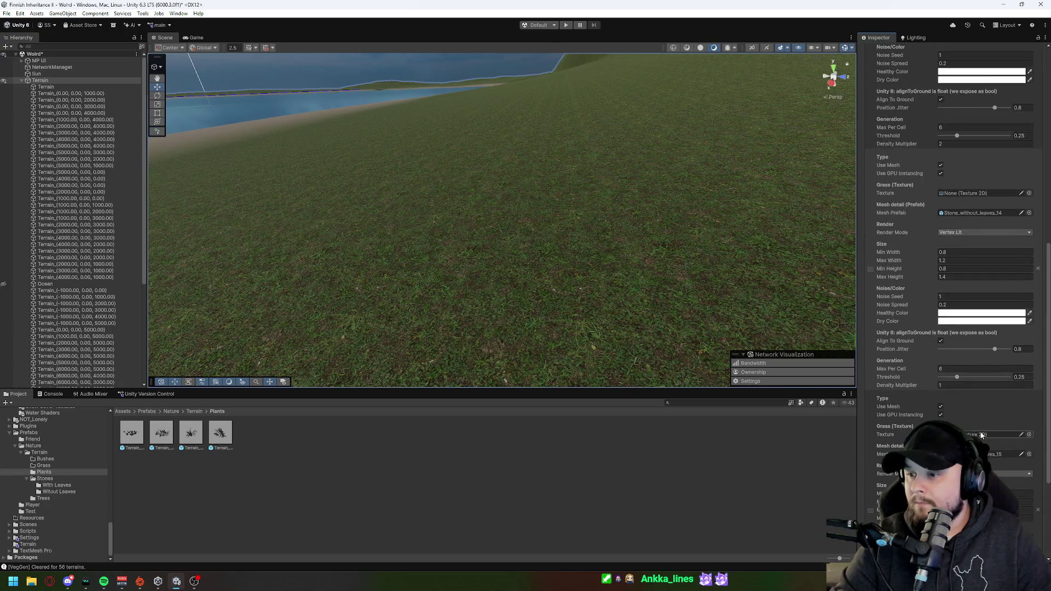
scroll(980, 432, "up", 4)
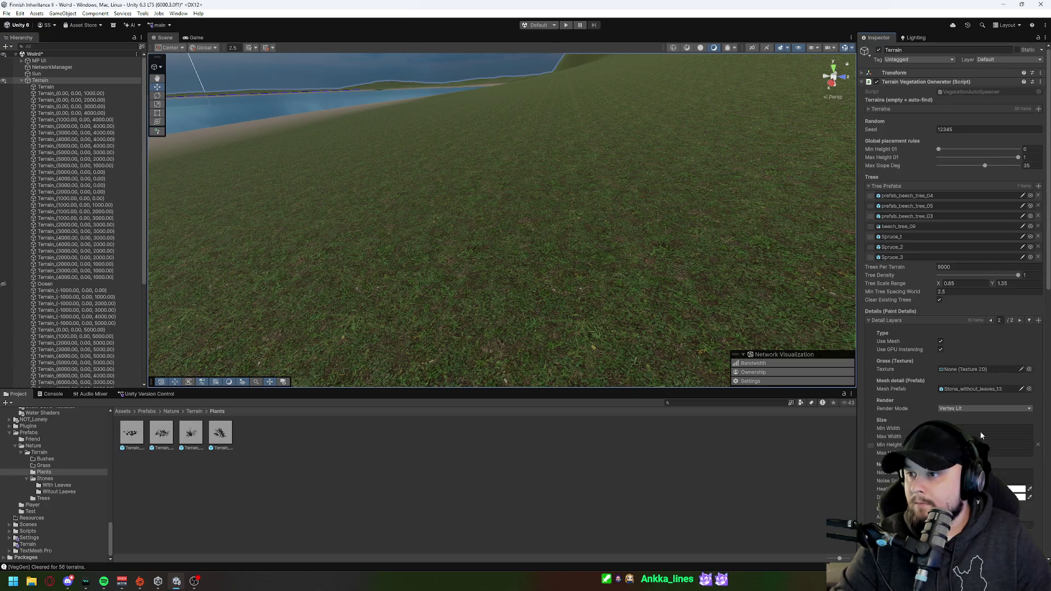
left_click(1040, 81)
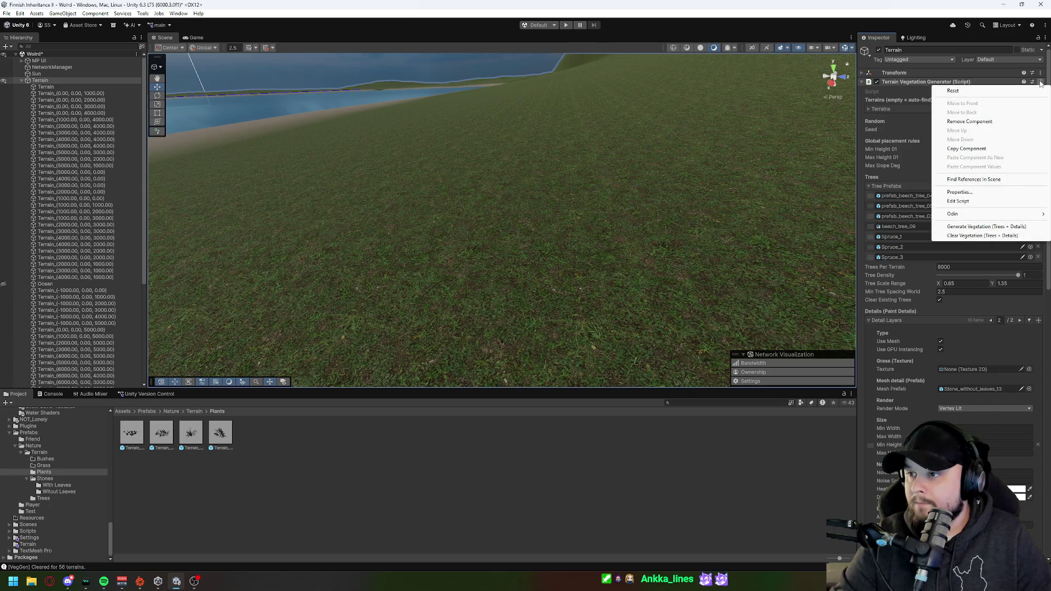
Step: Run Generate Vegetation (Trees + Details) from the Terrain Vegetation Generator's menu
left_click(969, 227)
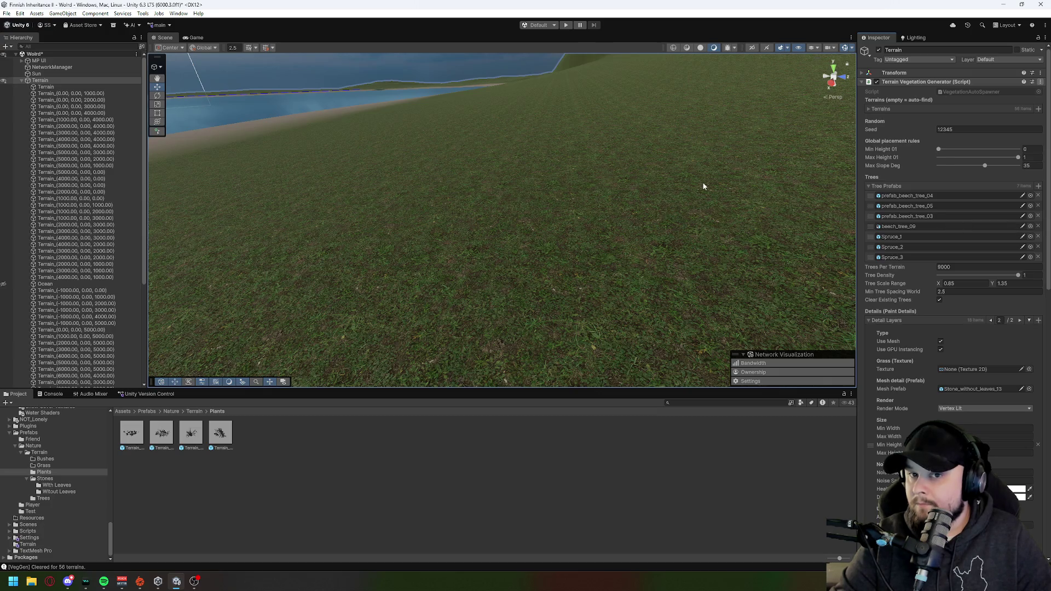
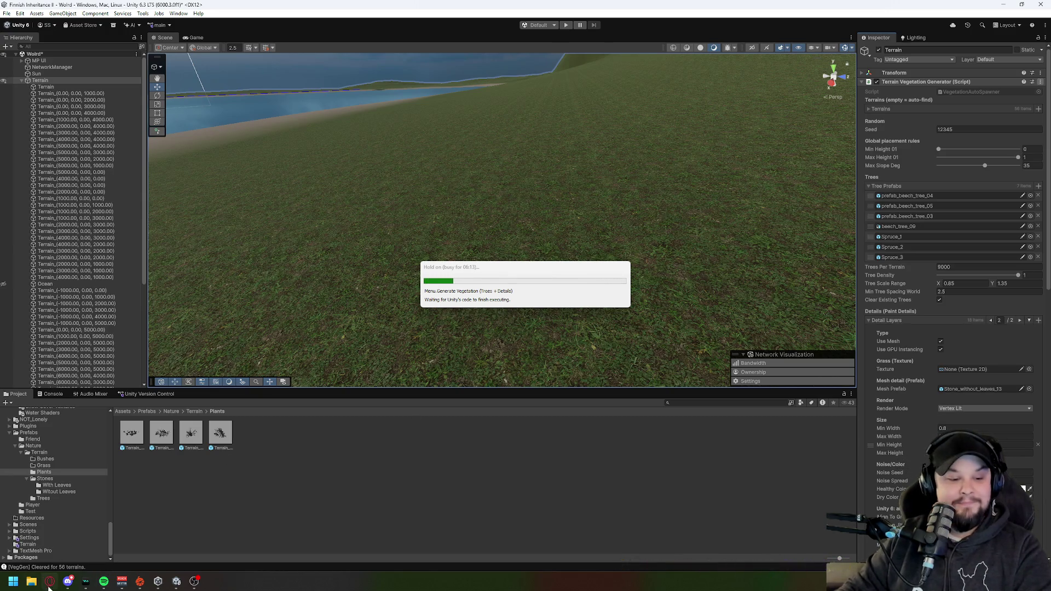
Step: Let Generate Vegetation (Trees + Details) finish on all 56 terrains, with its progress dialog moved aside
mouse_move(49, 581)
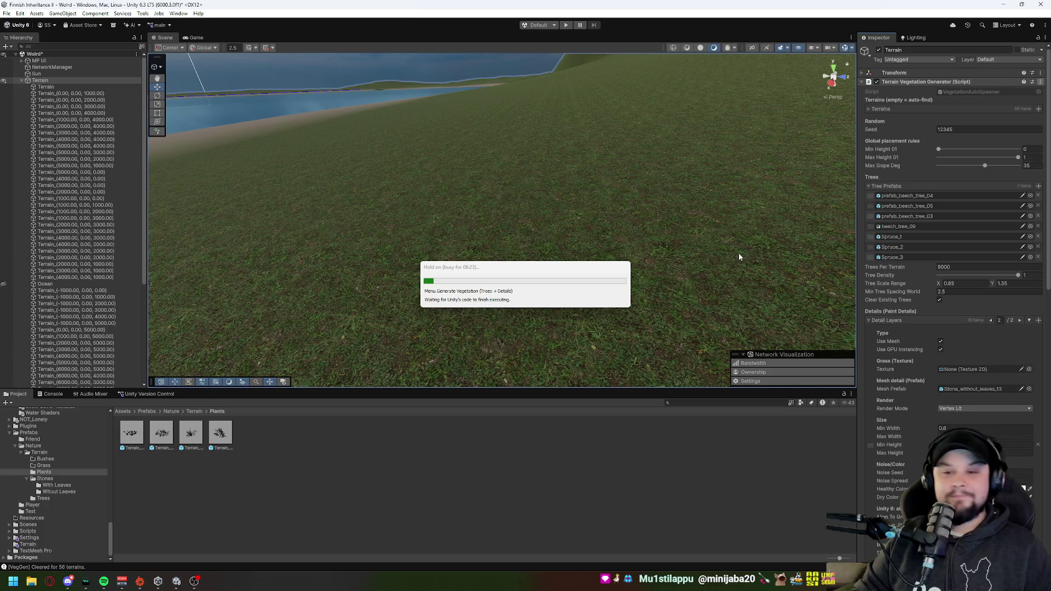
left_click_drag(563, 272, 508, 190)
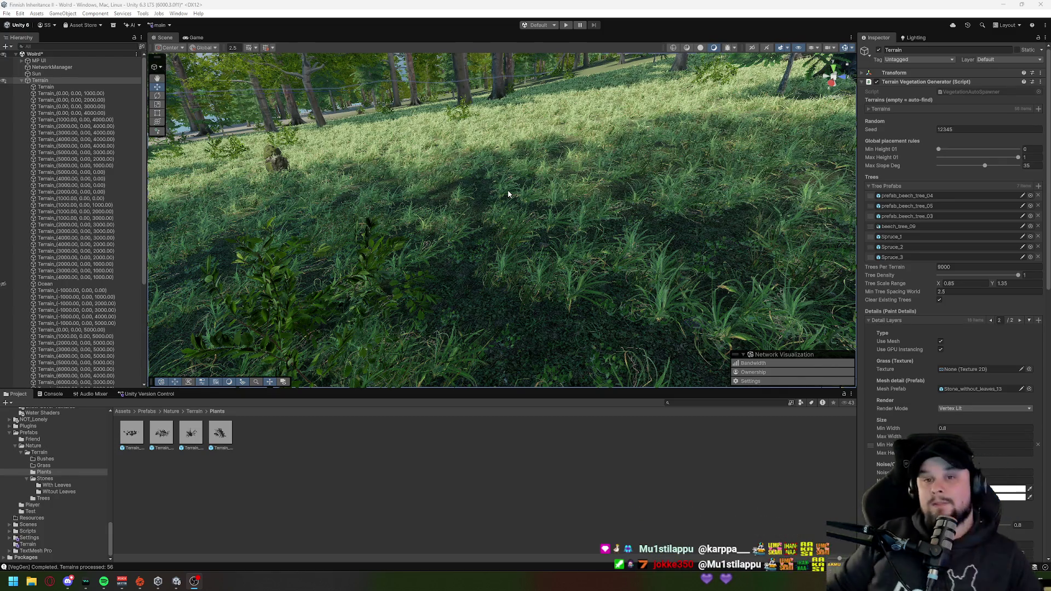
Step: Fly the Scene camera through the generated forest, past mossy rocks and along the tree line
mouse_move(579, 234)
left_mouse_down()
mouse_move(571, 225)
mouse_move(578, 157)
mouse_move(438, 192)
mouse_move(491, 169)
mouse_move(387, 172)
mouse_move(514, 232)
mouse_move(490, 241)
mouse_move(314, 229)
left_mouse_up()
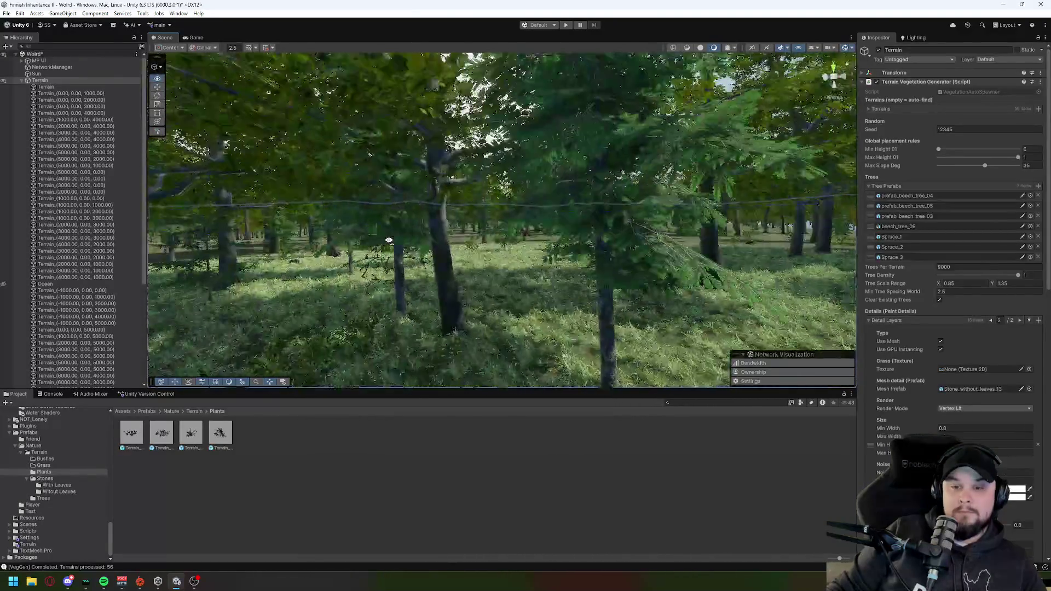
key("w")
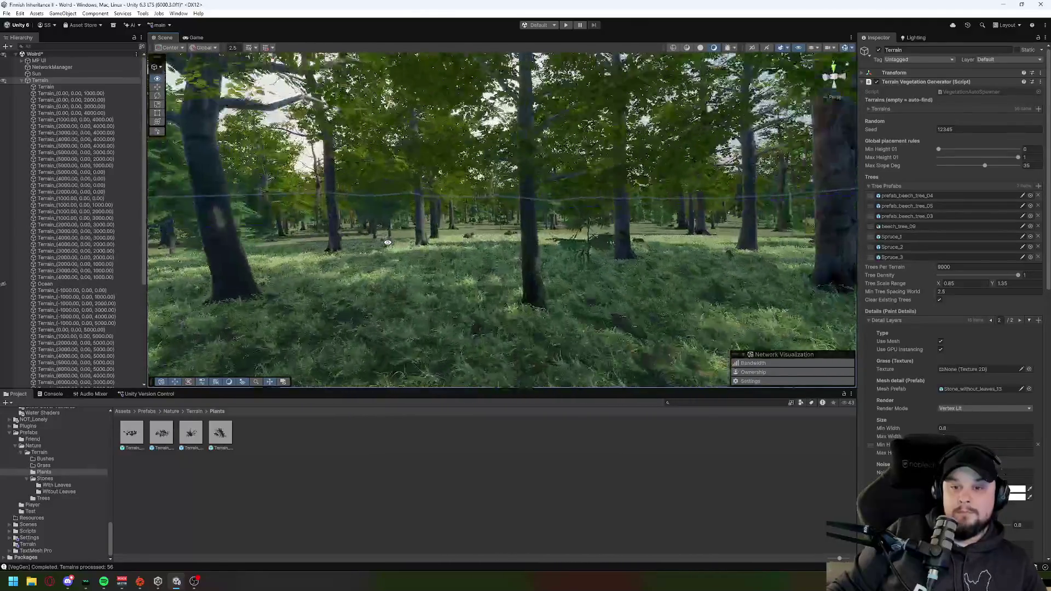
key("w")
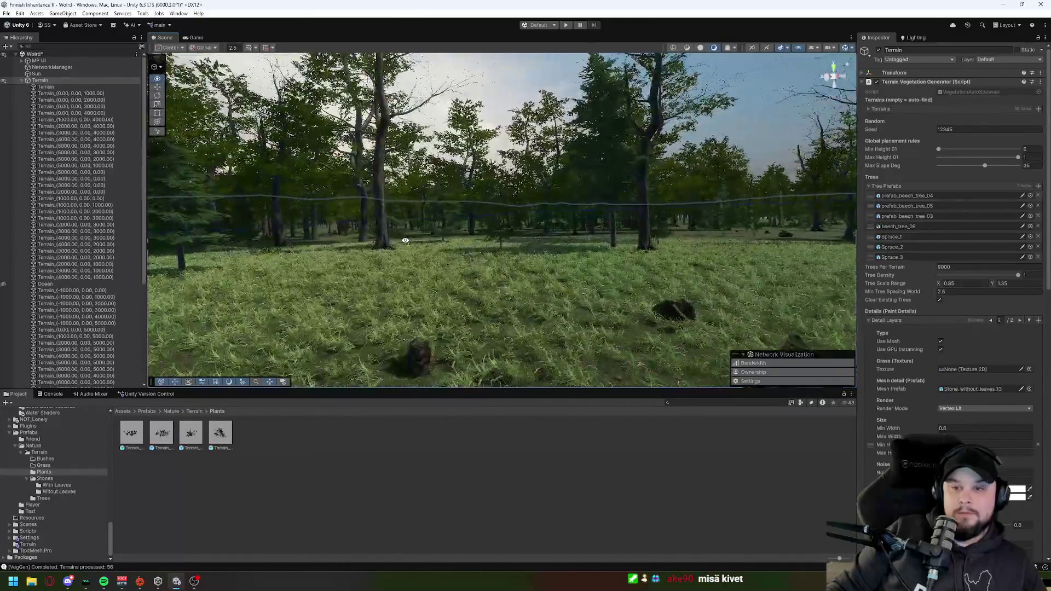
key("w")
key("w")
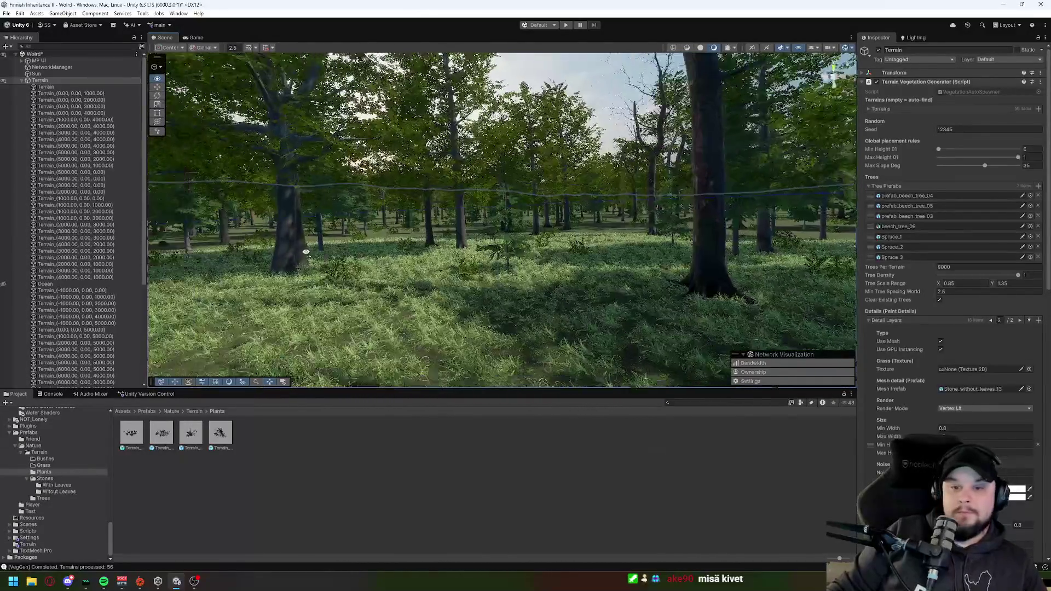
key("w")
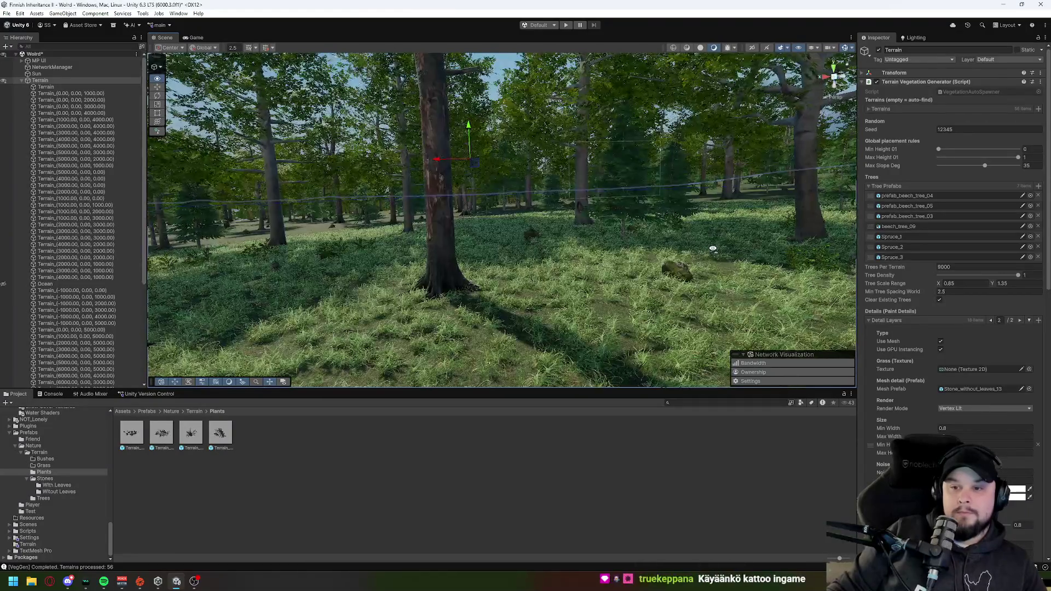
key("w")
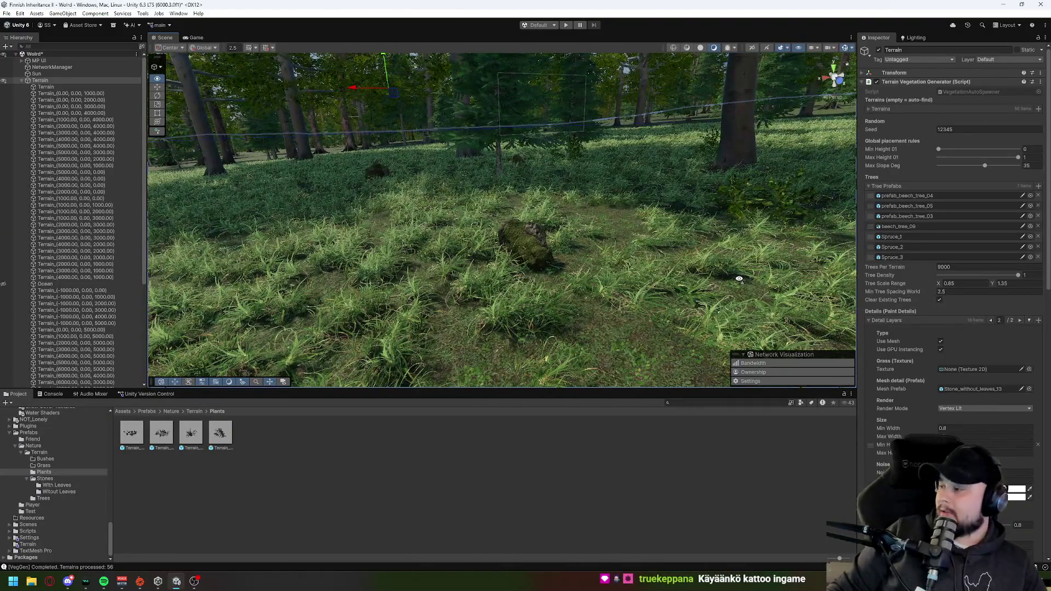
key("w")
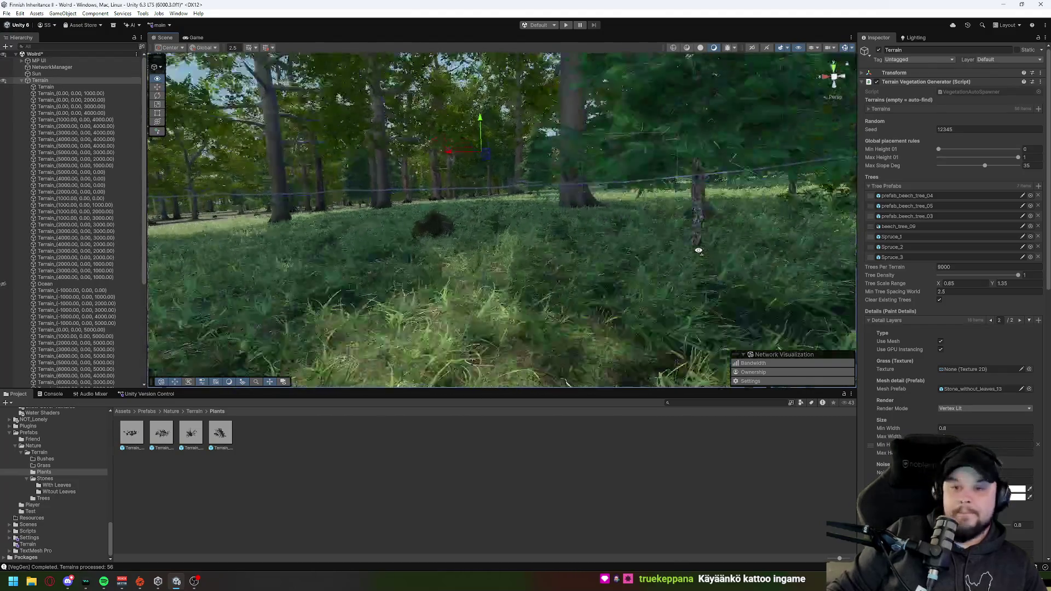
key("w")
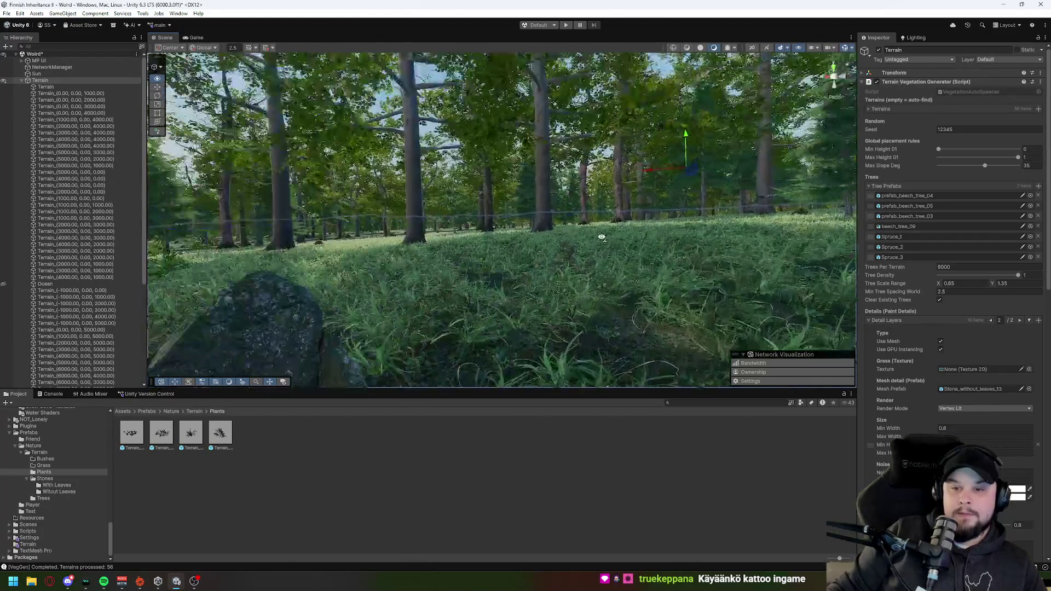
key("w")
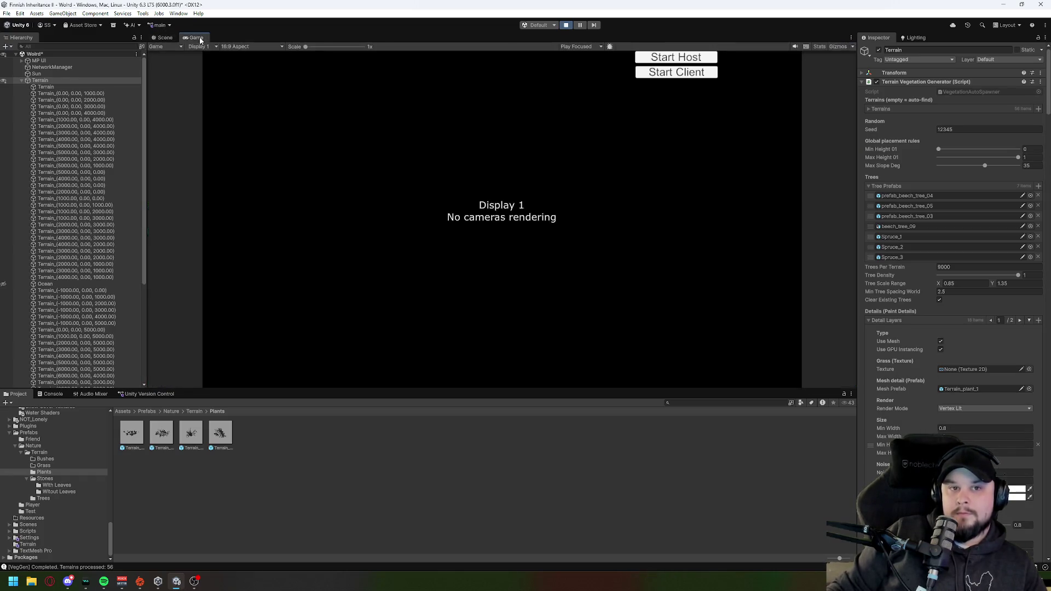
Step: Stop play mode, frame the Talo house from above in the Scene view, and reselect Terrain
left_click(566, 26)
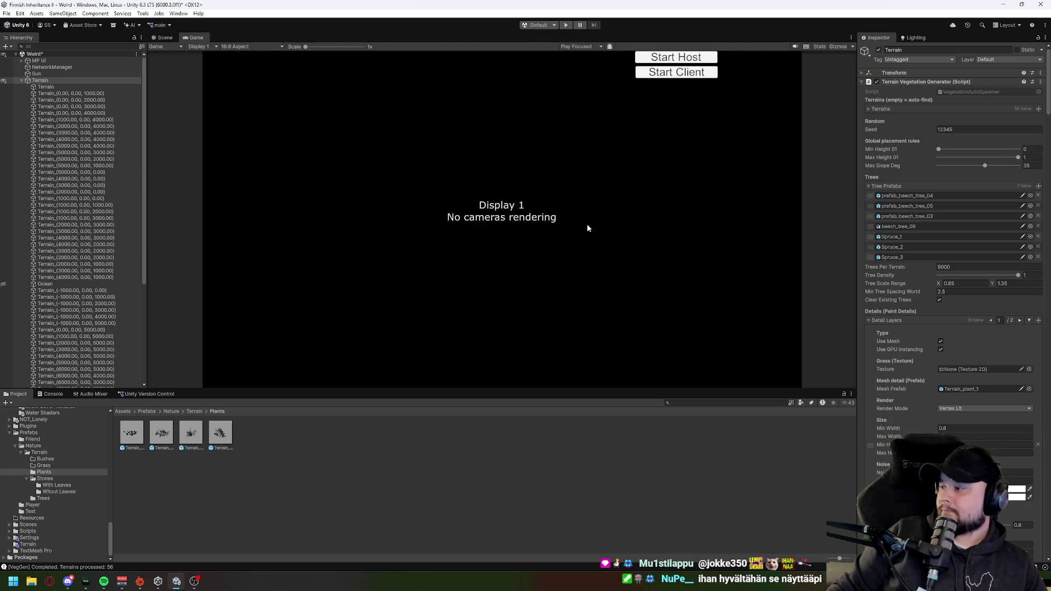
left_click(165, 37)
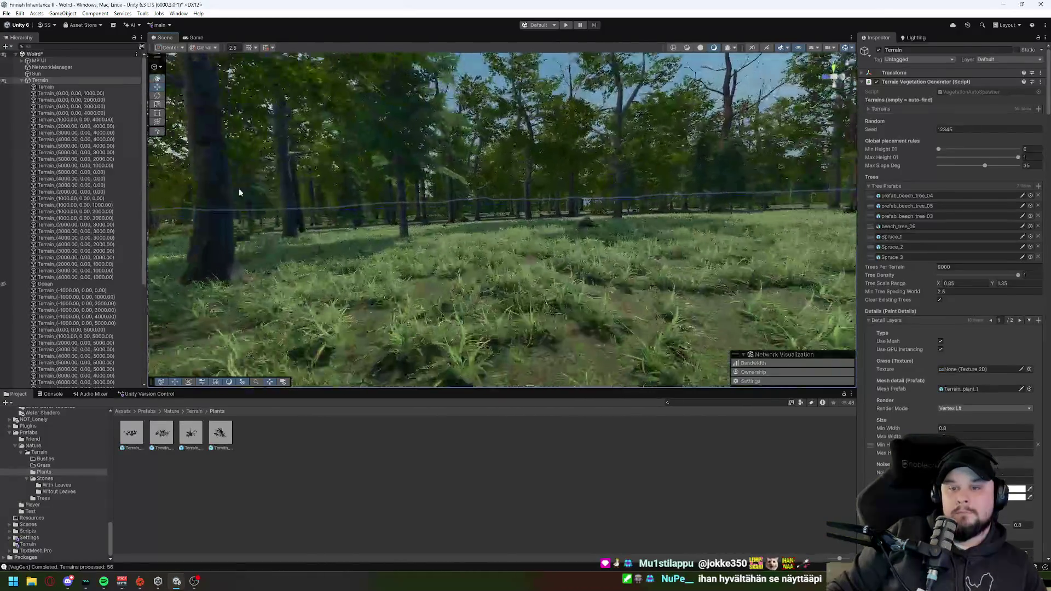
left_click(22, 81)
double_click(37, 106)
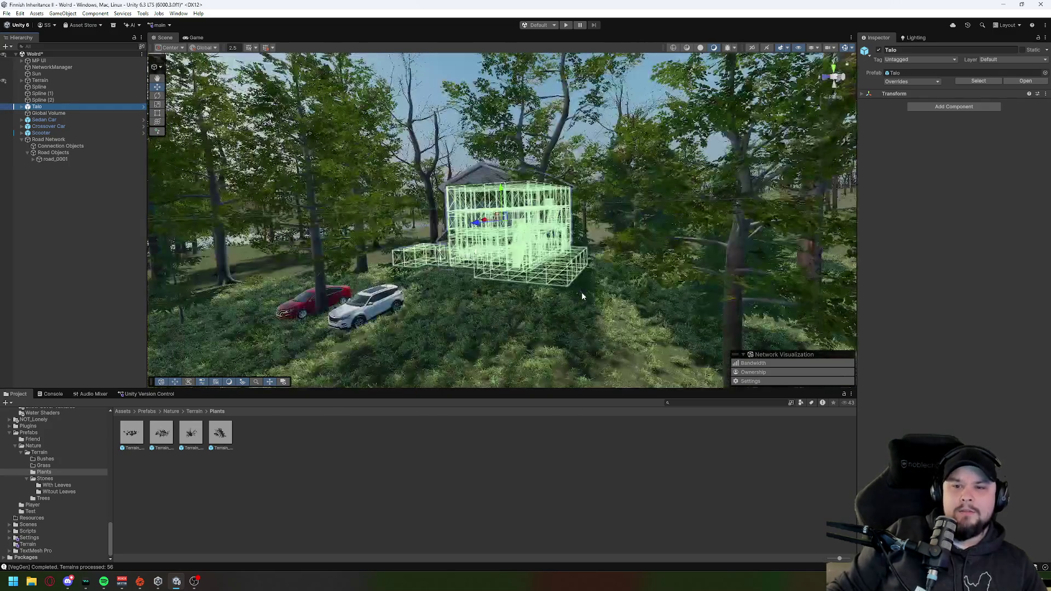
mouse_move(560, 297)
left_mouse_down()
mouse_move(757, 404)
mouse_move(544, 260)
mouse_move(507, 193)
mouse_move(922, 333)
mouse_move(766, 329)
left_mouse_up()
left_click(40, 79)
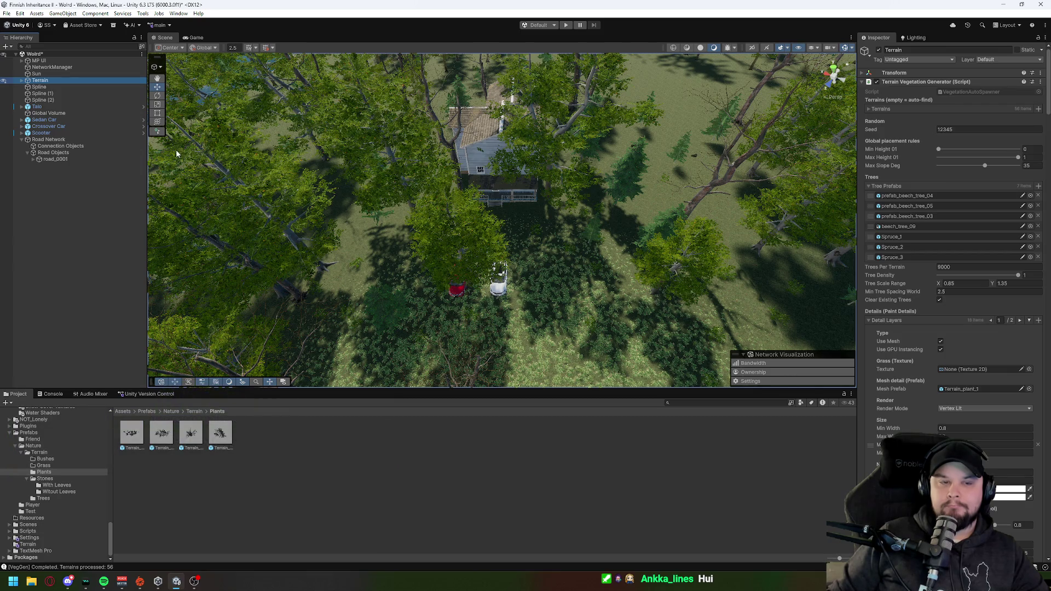
left_click(21, 80)
left_click(44, 93)
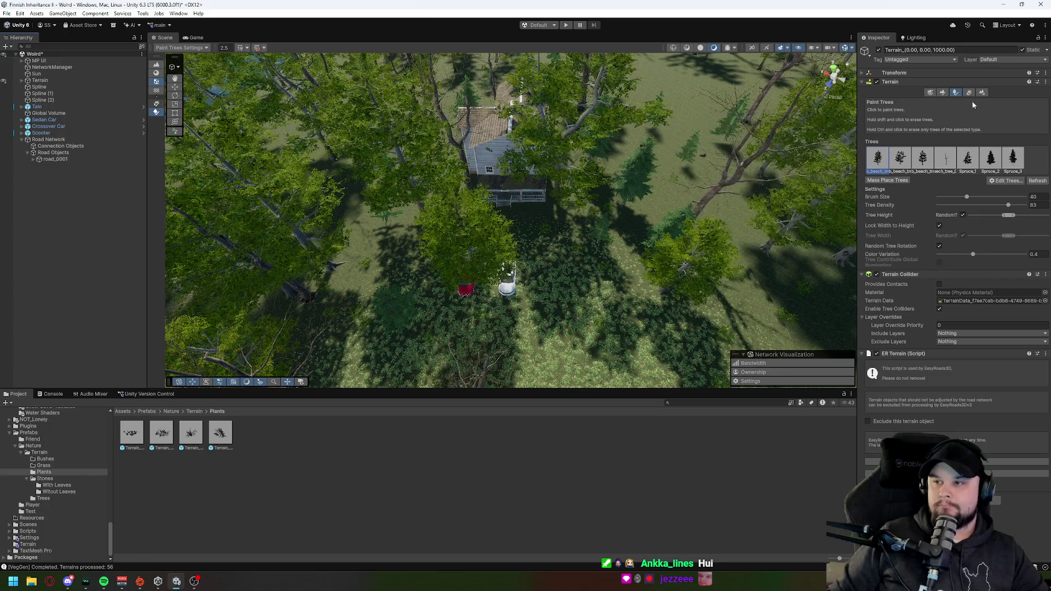
left_click(496, 206, "shift")
mouse_move(519, 257)
left_mouse_down()
mouse_move(591, 270)
mouse_move(593, 254)
mouse_move(498, 227)
mouse_move(391, 168)
mouse_move(498, 158)
left_mouse_up()
scroll(591, 270, "up", 10)
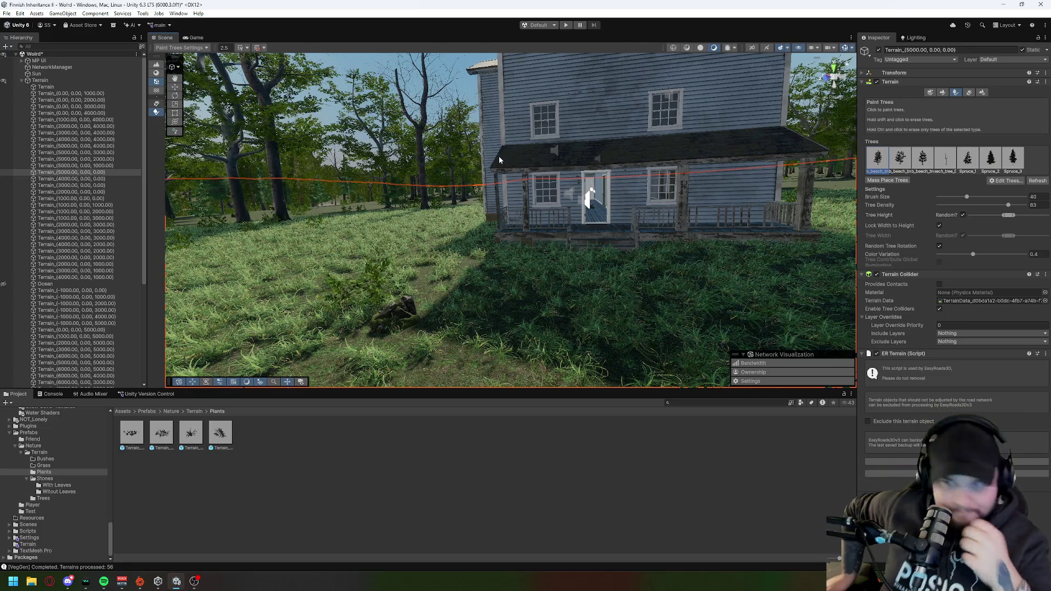
mouse_move(499, 160)
left_mouse_down()
mouse_move(608, 173)
mouse_move(540, 150)
mouse_move(470, 165)
mouse_move(385, 155)
left_mouse_up()
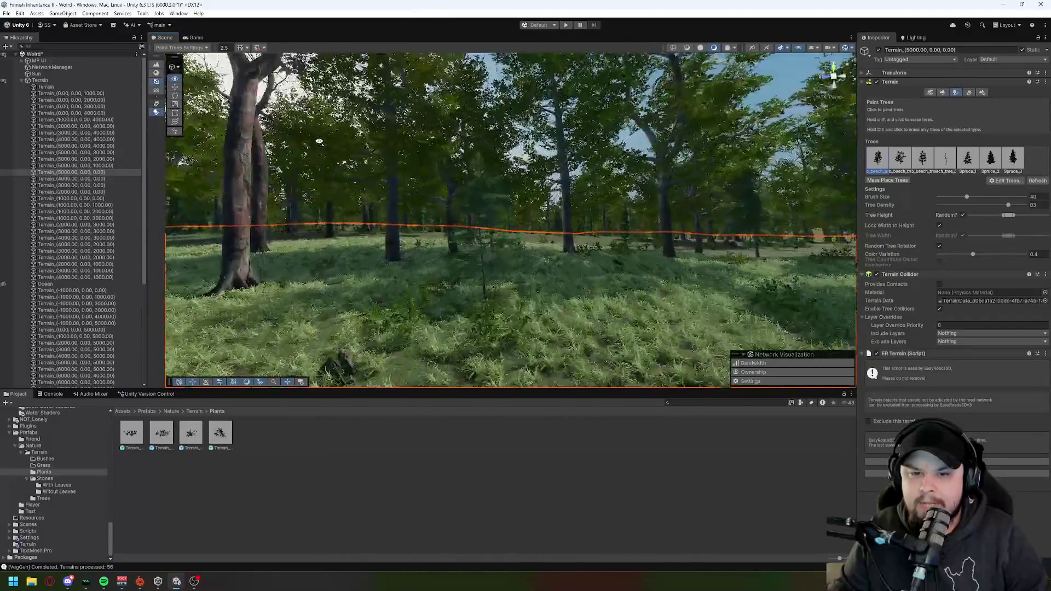
left_click_drag(319, 141, 319, 142)
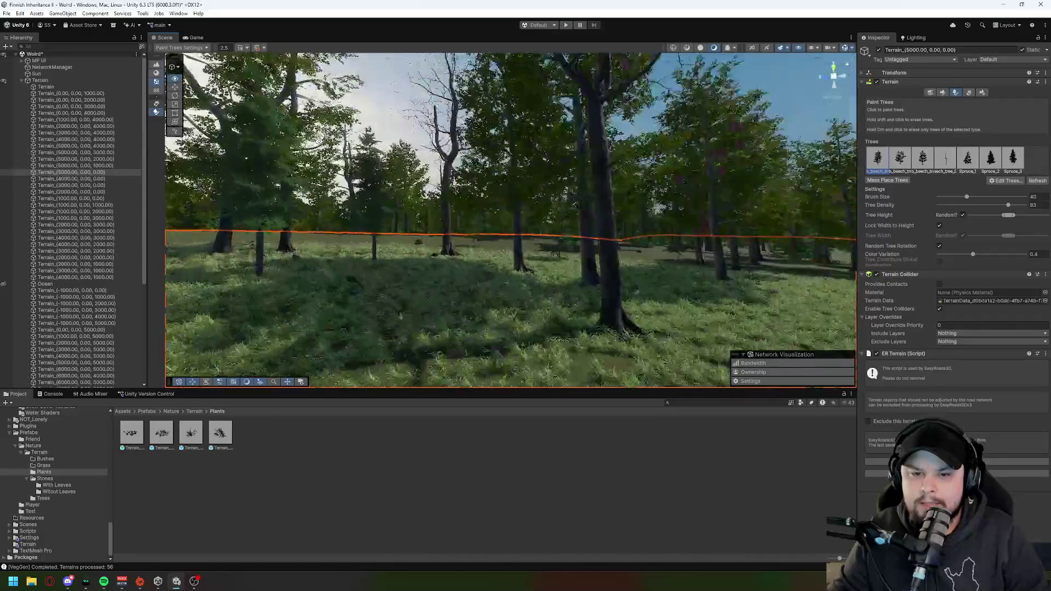
left_click_drag(319, 141, 318, 146)
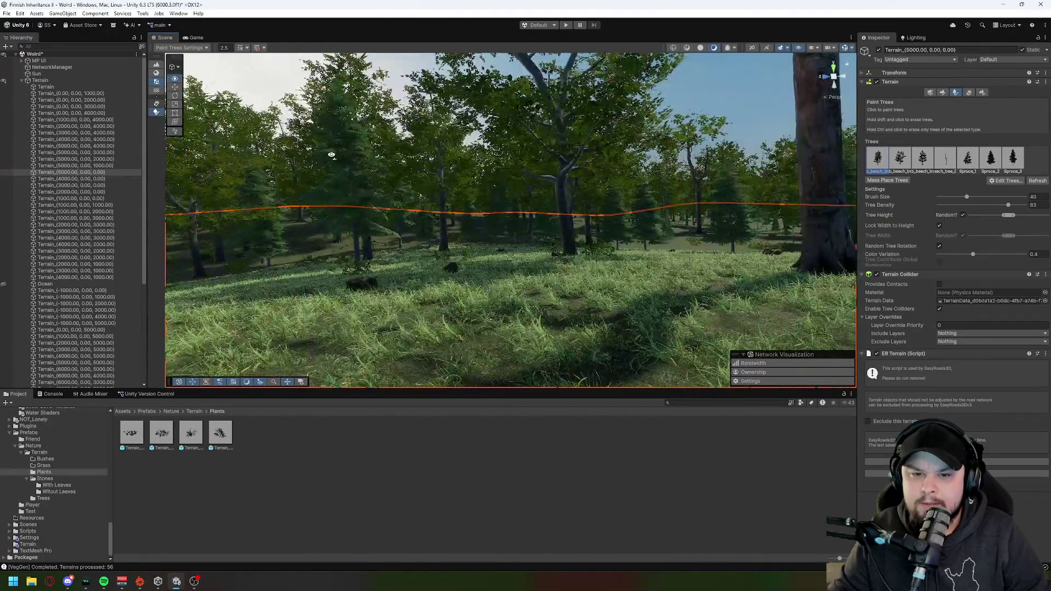
left_click_drag(761, 165, 763, 165)
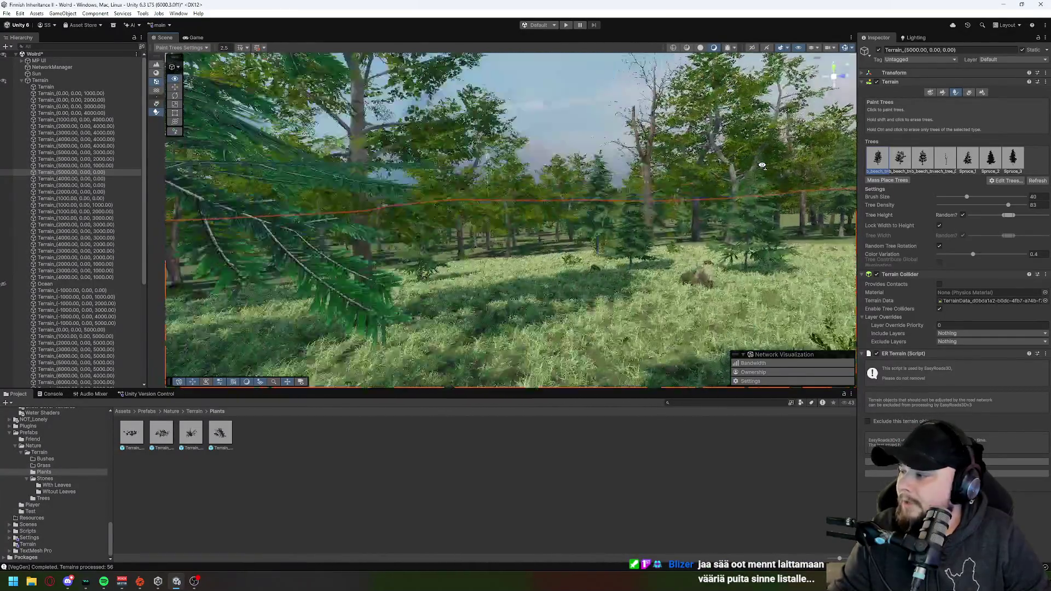
left_click_drag(762, 165, 762, 165)
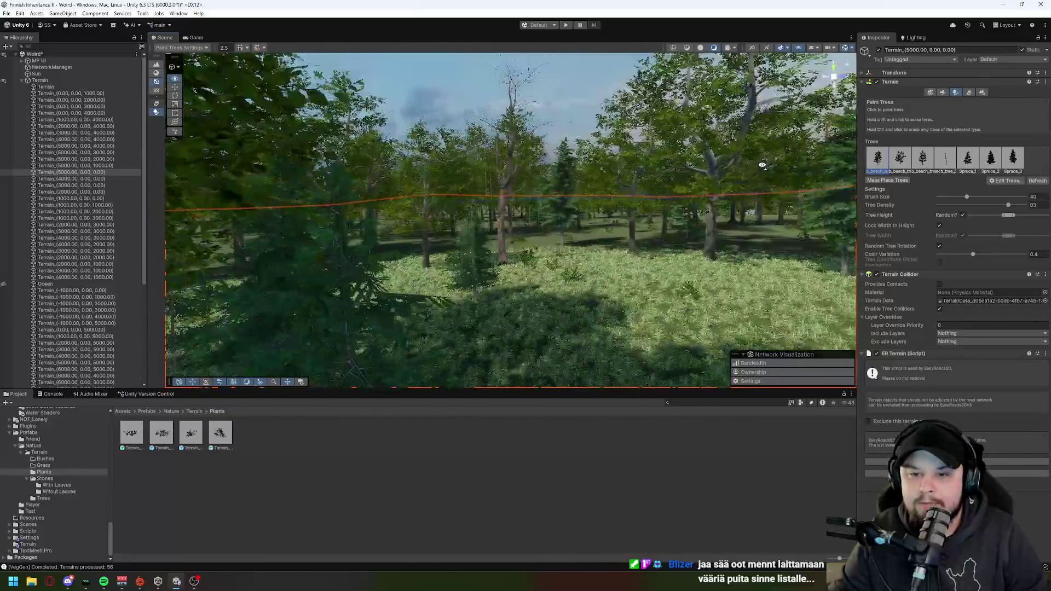
left_click_drag(683, 164, 690, 153)
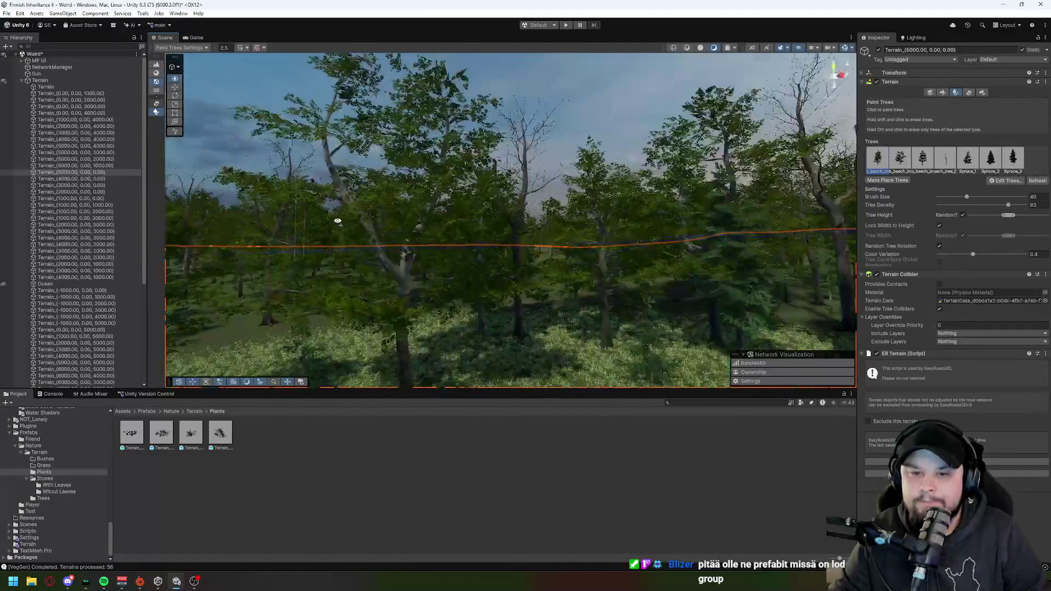
left_click_drag(332, 225, 272, 295)
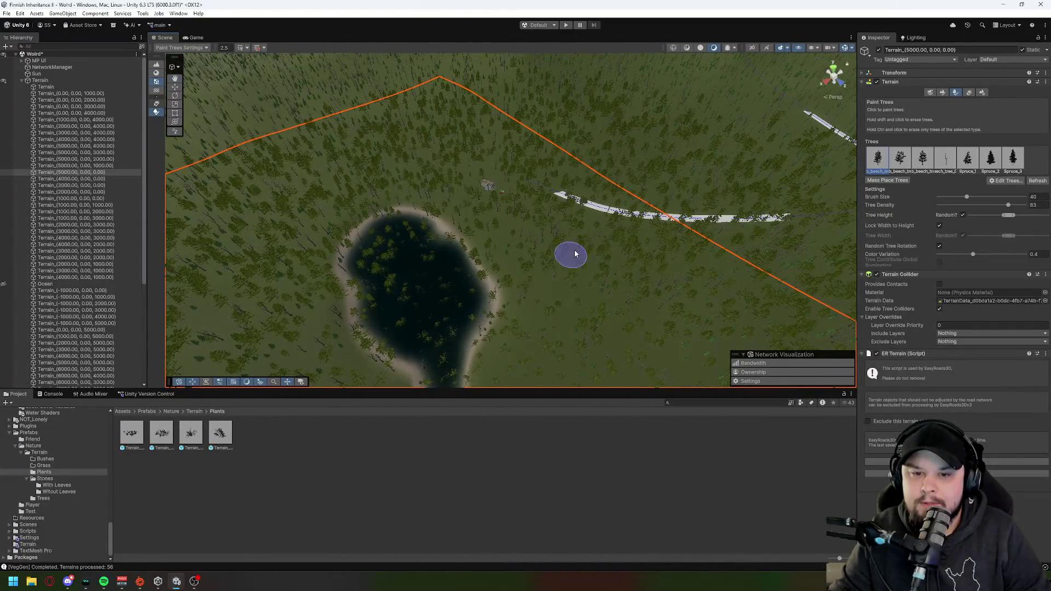
Step: Undo the trees that were painted into the lake
left_click_drag(585, 253, 496, 275)
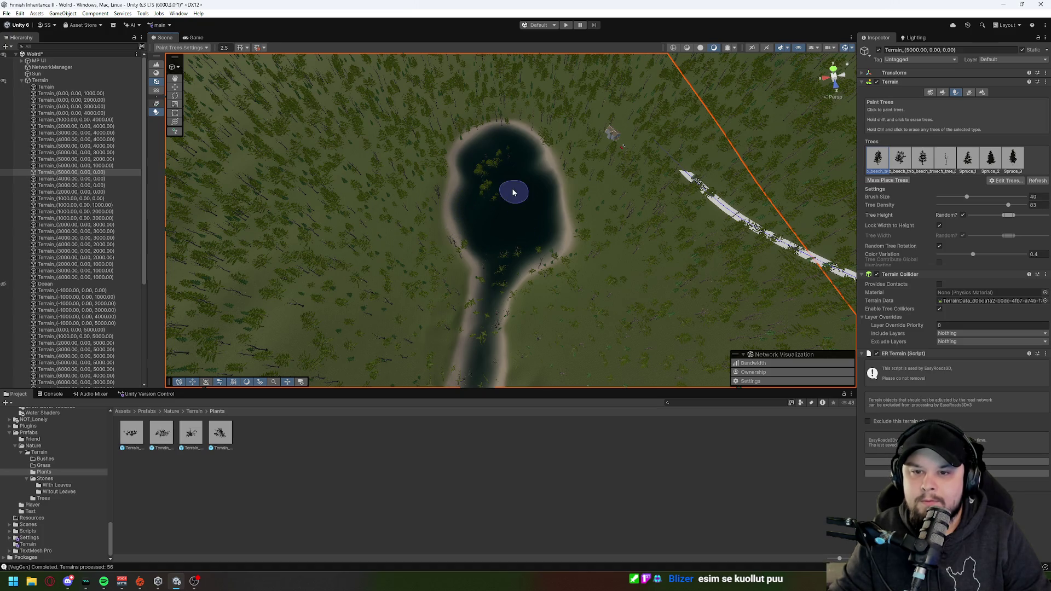
key("ctrl+z")
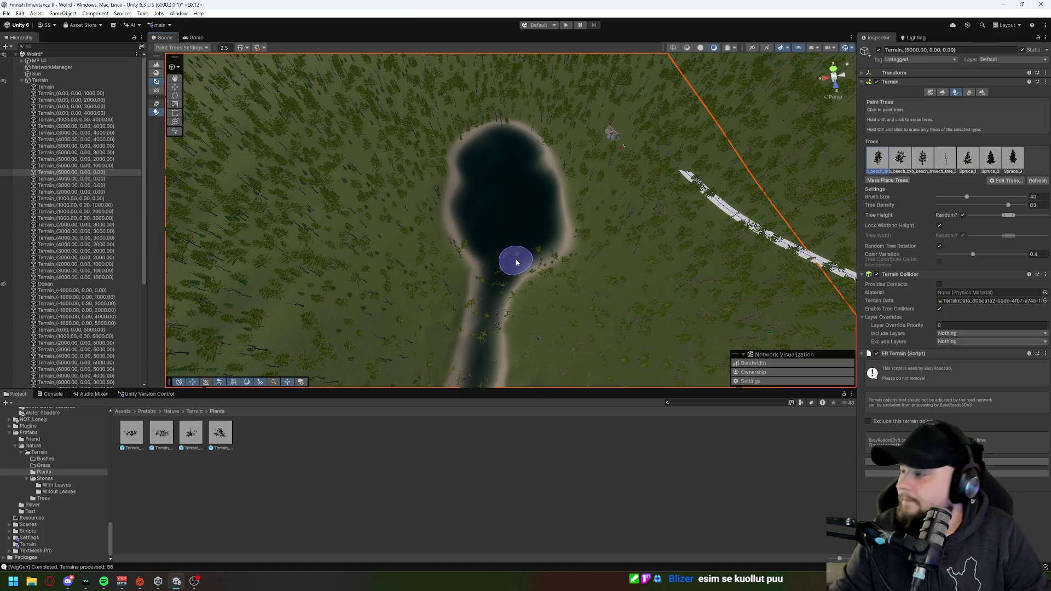
scroll(504, 272, "up", 5)
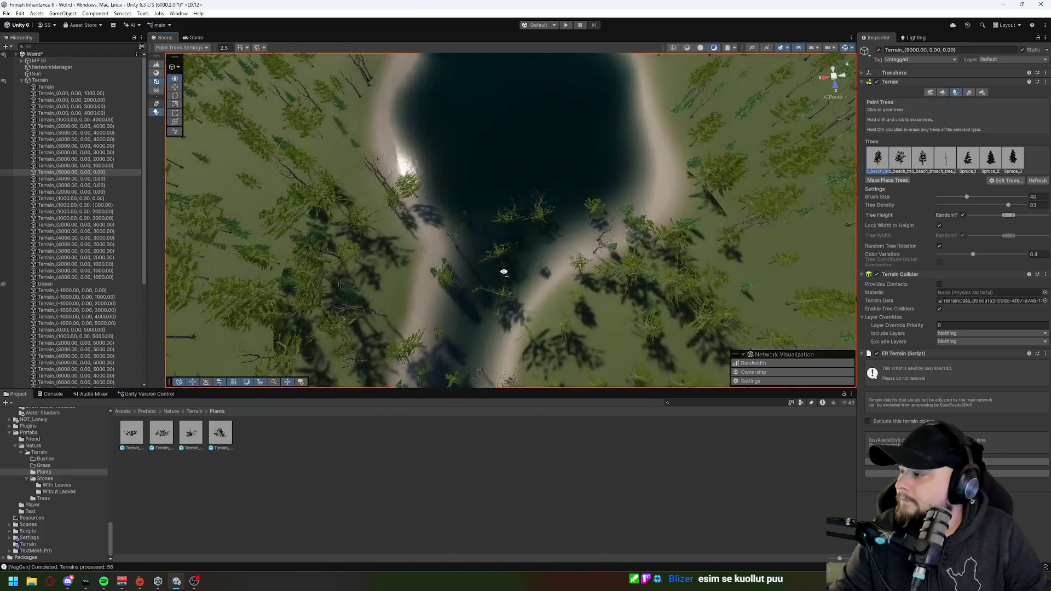
Step: Erase a patch of grass from the terrain with the Paint Details tool
mouse_move(504, 272)
left_mouse_down()
mouse_move(494, 206)
mouse_move(640, 164)
mouse_move(633, 218)
left_mouse_up()
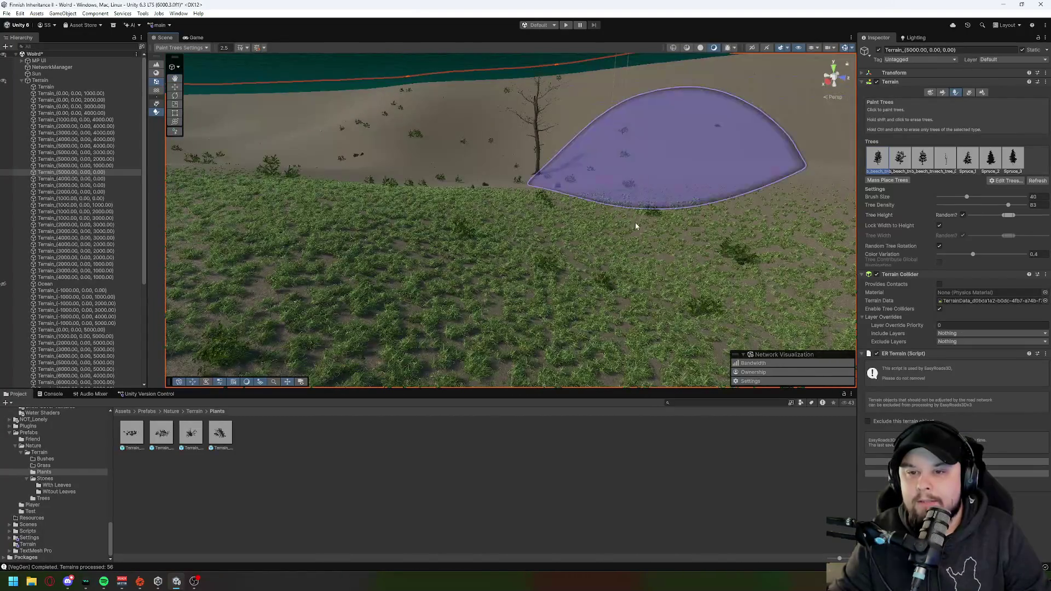
left_click_drag(564, 202, 414, 206)
scroll(682, 141, "up", 4)
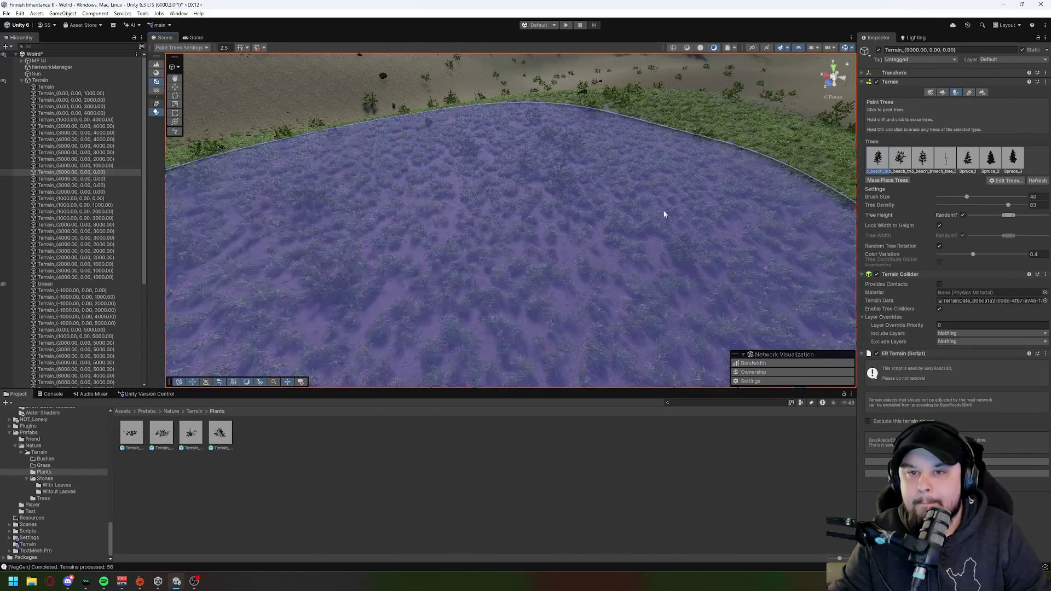
left_click(969, 92)
mouse_move(654, 145)
left_mouse_down("shift")
mouse_move(558, 206)
mouse_move(605, 164)
mouse_move(615, 173)
mouse_move(604, 177)
left_mouse_up("shift")
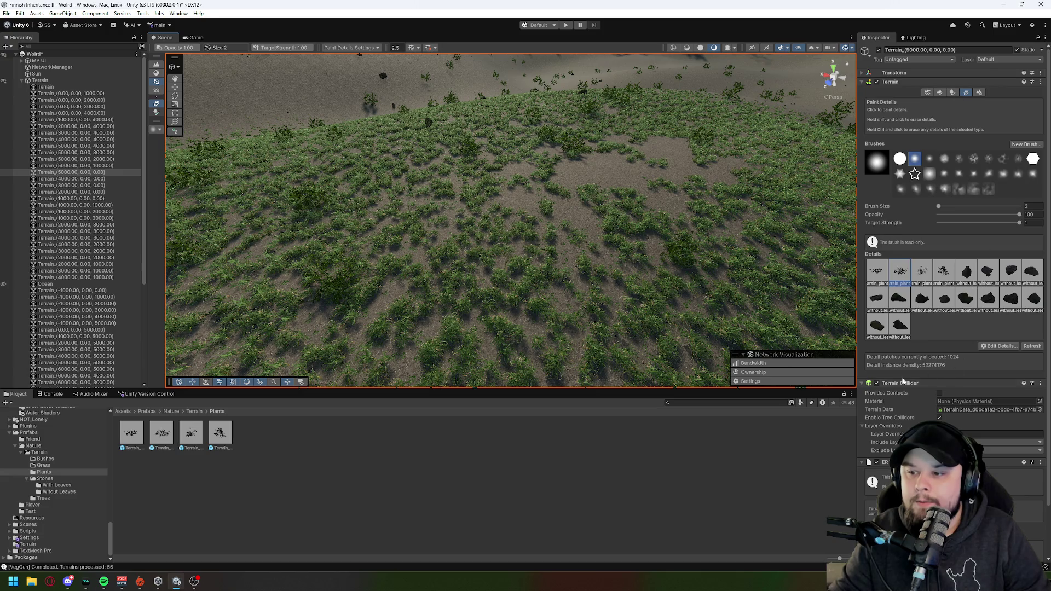
Step: Set the detail brush size to 40, then survey the shore, sandy dunes and dense forest
left_click_drag(940, 208, 949, 208)
mouse_move(429, 113)
left_mouse_down()
mouse_move(476, 206)
mouse_move(523, 131)
mouse_move(474, 174)
left_mouse_up()
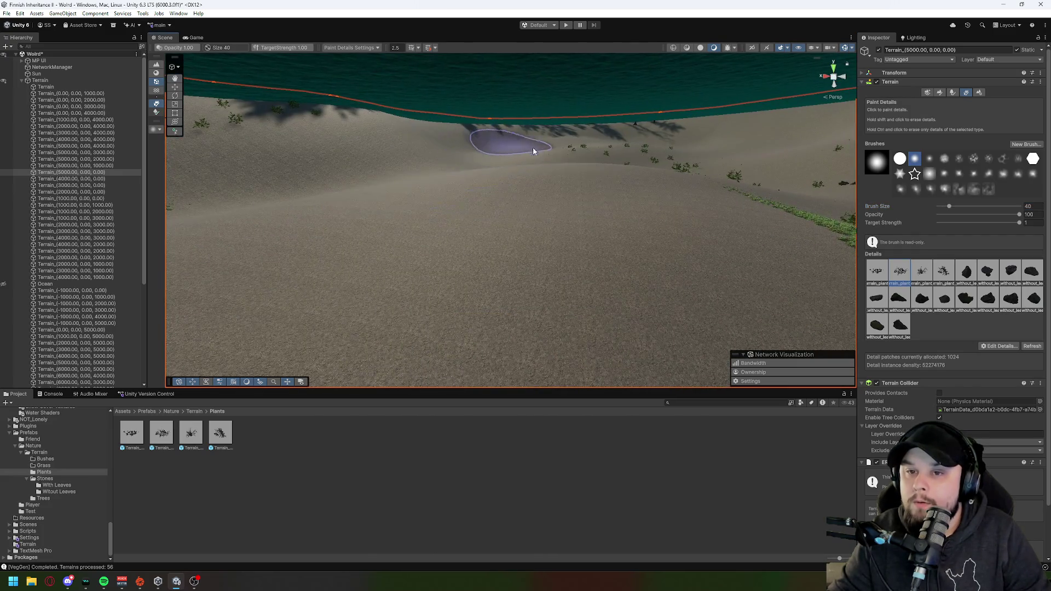
mouse_move(775, 190)
left_mouse_down()
mouse_move(766, 179)
mouse_move(518, 201)
left_mouse_up()
mouse_move(666, 312)
left_mouse_down()
mouse_move(724, 246)
mouse_move(600, 249)
mouse_move(629, 234)
mouse_move(727, 241)
mouse_move(472, 240)
left_mouse_up()
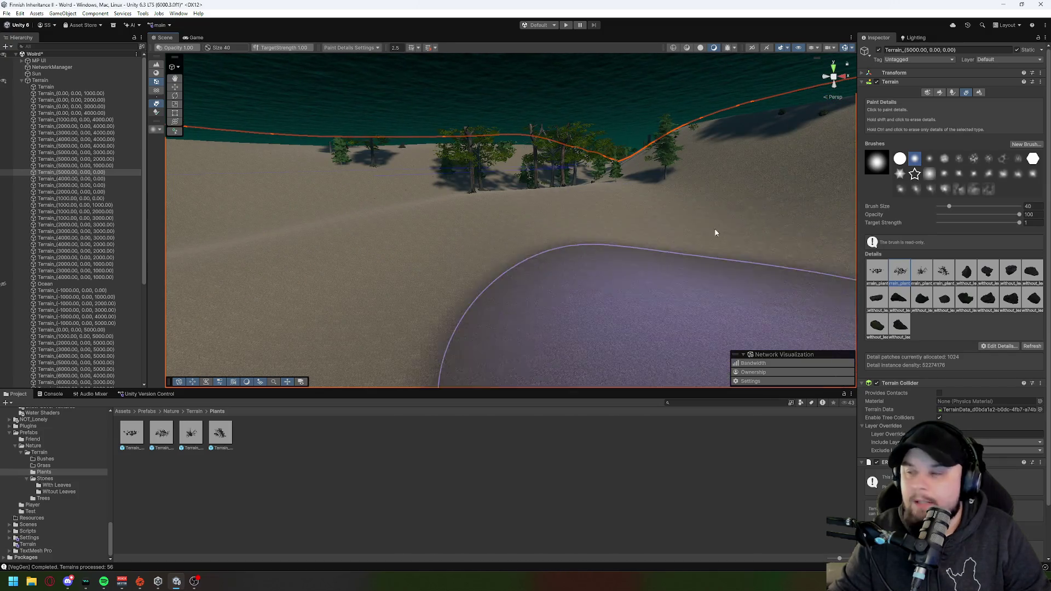
mouse_move(661, 232)
left_mouse_down()
mouse_move(826, 300)
mouse_move(682, 225)
mouse_move(616, 115)
mouse_move(462, 145)
mouse_move(174, 106)
mouse_move(166, 149)
mouse_move(87, 224)
mouse_move(476, 134)
left_mouse_up()
scroll(174, 106, "up", 5)
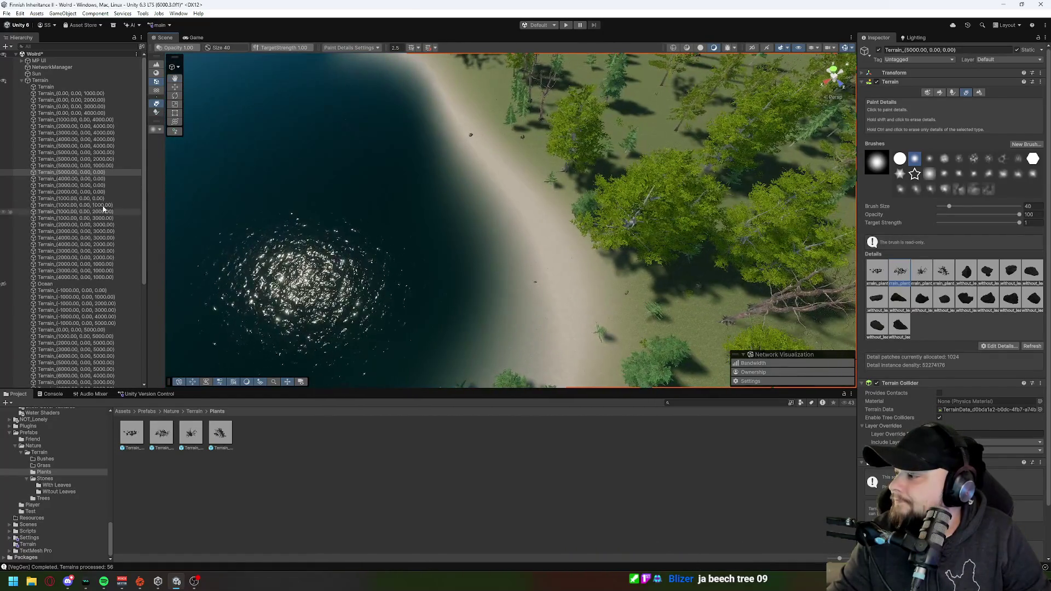
mouse_move(526, 214)
left_mouse_down()
mouse_move(615, 122)
mouse_move(487, 83)
mouse_move(491, 221)
mouse_move(656, 228)
left_mouse_up()
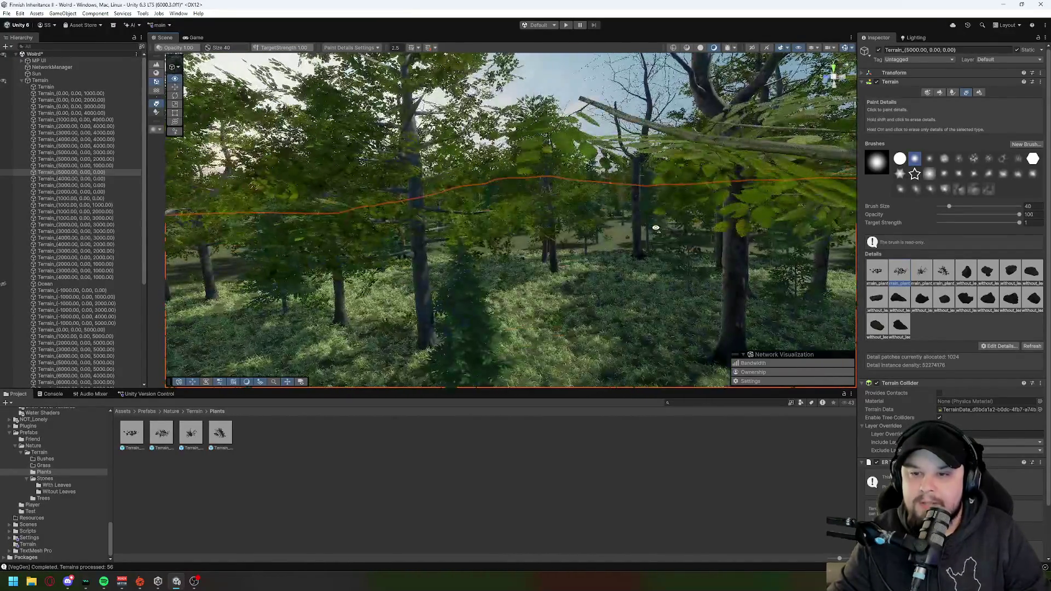
Step: Use the parent Terrain's Vegetation Generator menu to clear trees and details from all 56 terrains
left_click(1040, 82)
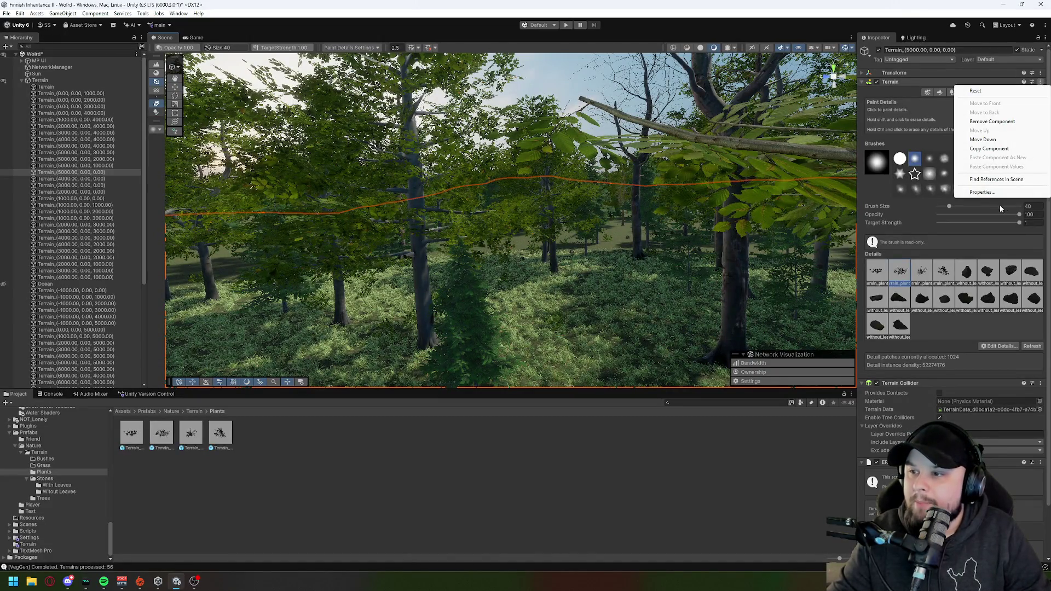
left_click(930, 106)
left_click(74, 81)
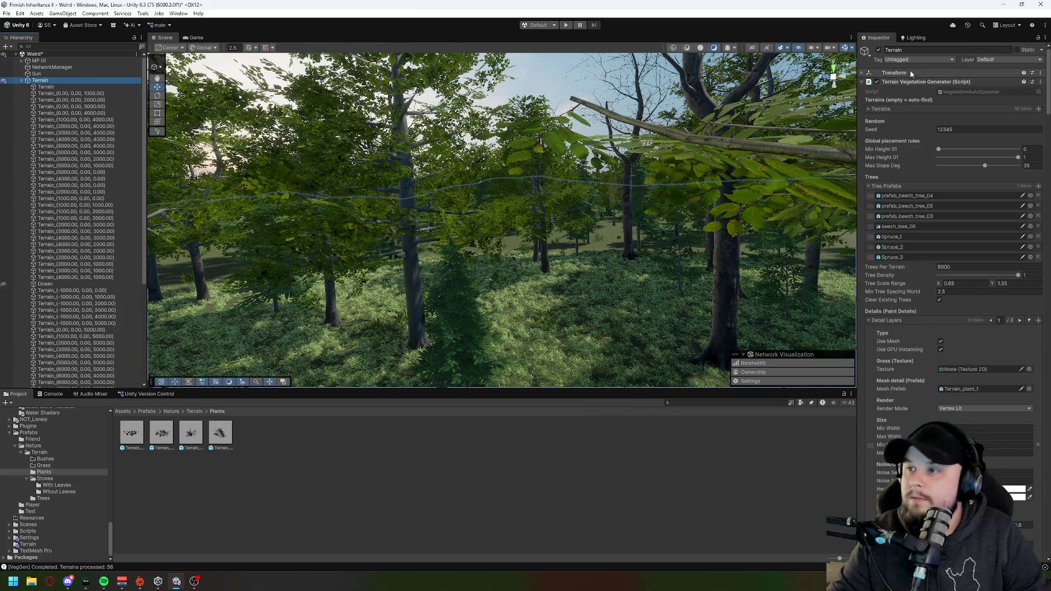
left_click(1041, 83)
left_click(985, 234)
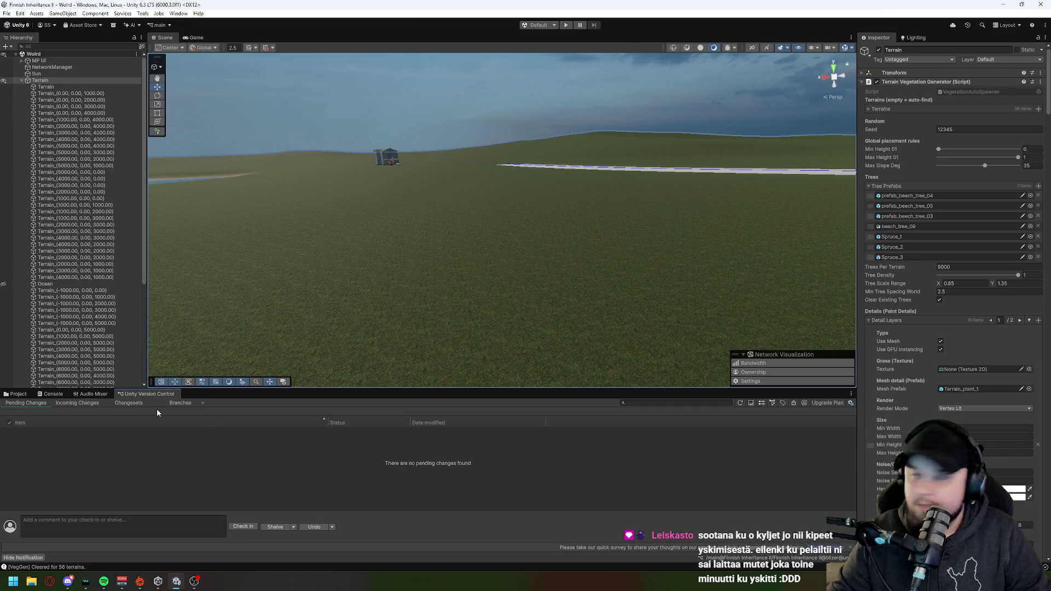
Step: Save the scene, review Version Control incoming and pending changes, save again, and exit Unity
left_click(7, 14)
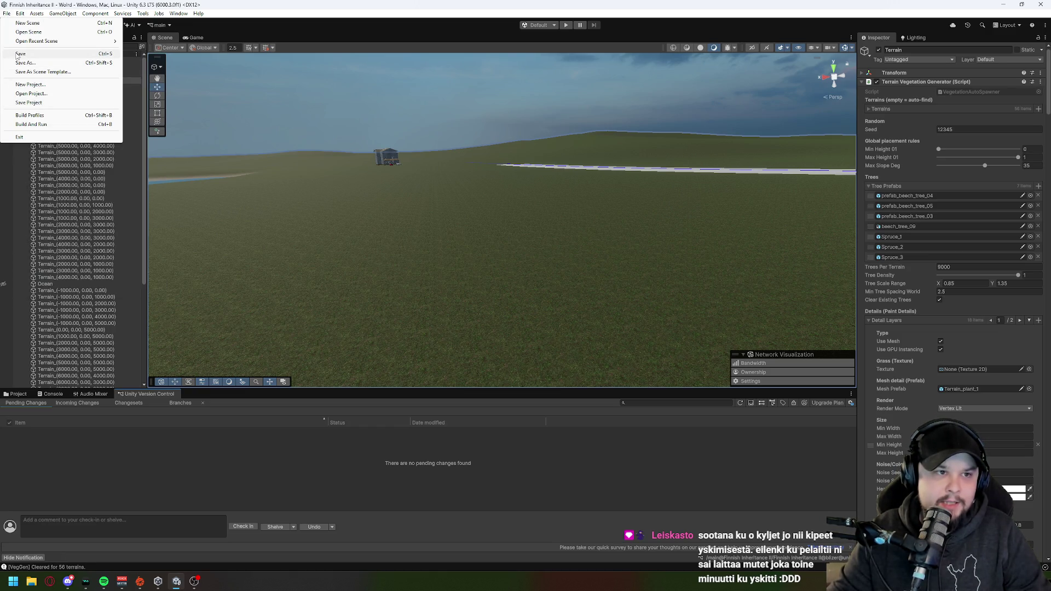
left_click(17, 54)
left_click(66, 403)
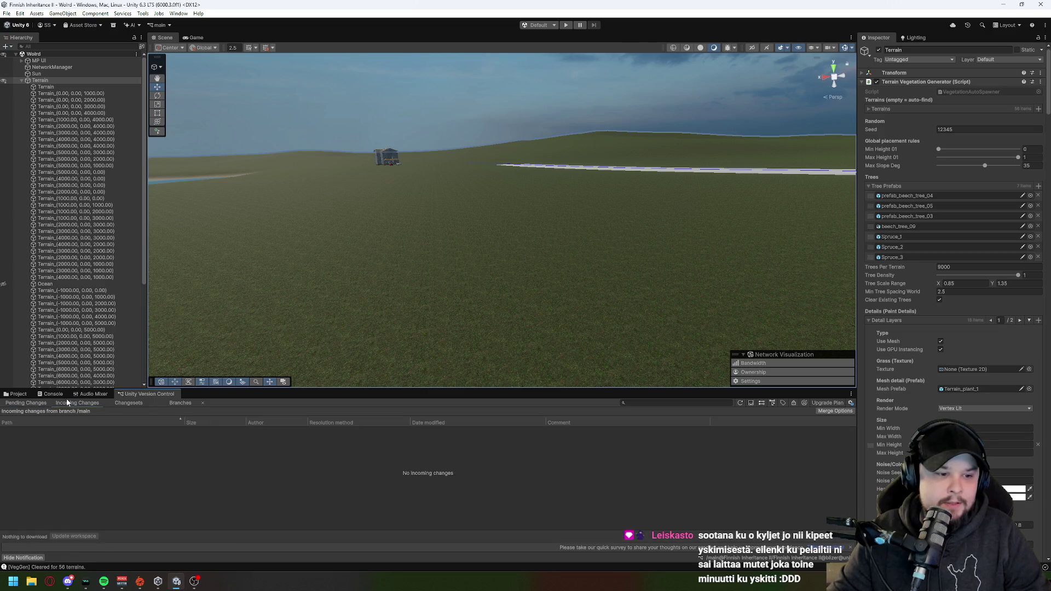
left_click(39, 404)
left_click(9, 15)
left_click(20, 54)
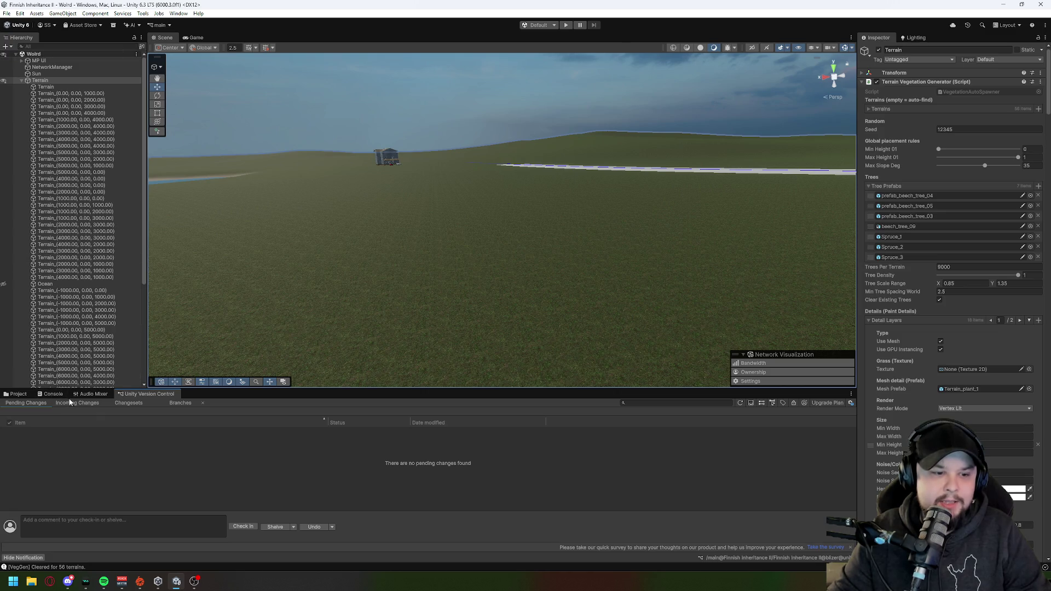
left_click(8, 13)
left_click(22, 138)
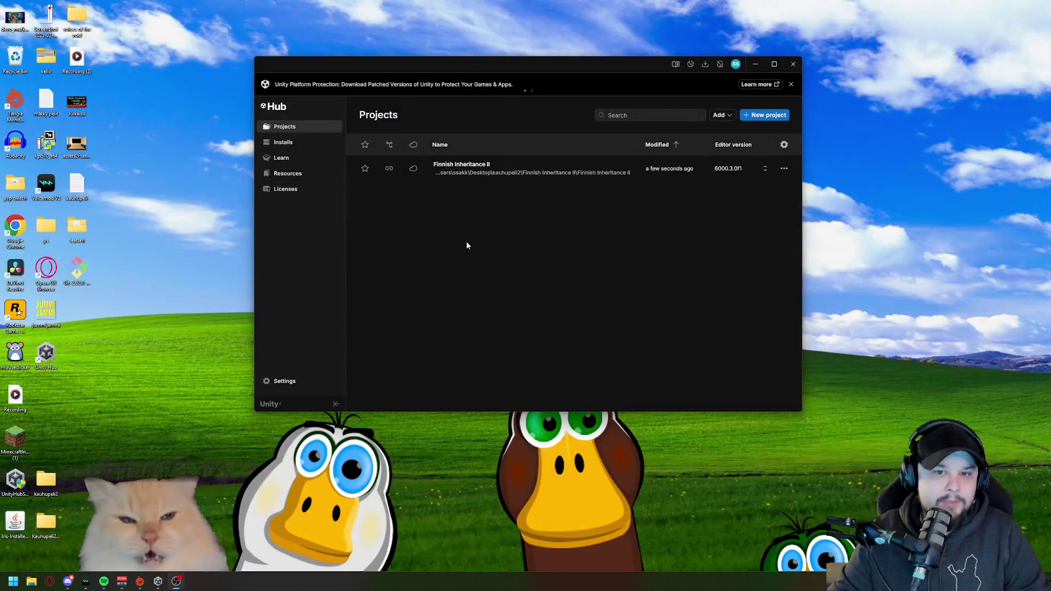